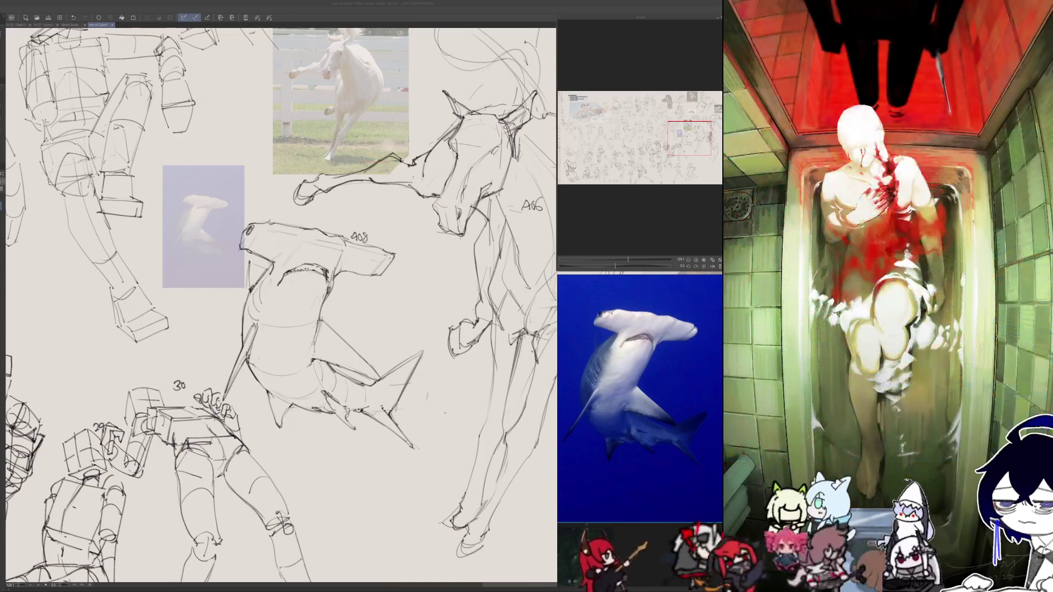
- Position the hamster reference photo among the figure and horse gesture studies on the sheet
scroll(206, 292, down, 2)
scroll(207, 292, down, 1)
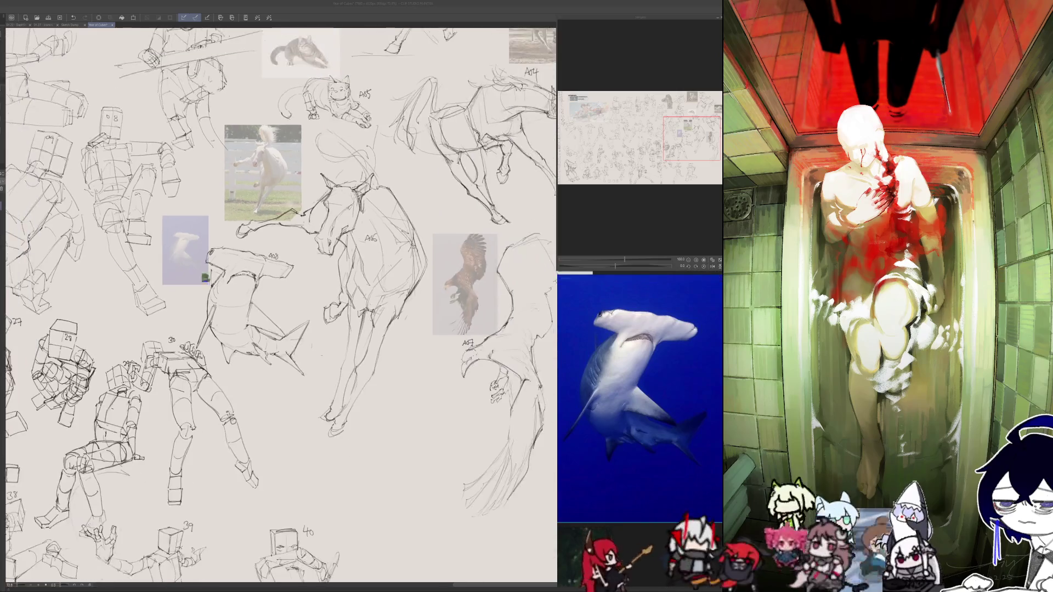
scroll(206, 293, down, 1)
scroll(384, 303, up, 1)
scroll(674, 438, down, 1)
scroll(674, 439, down, 1)
scroll(674, 438, down, 1)
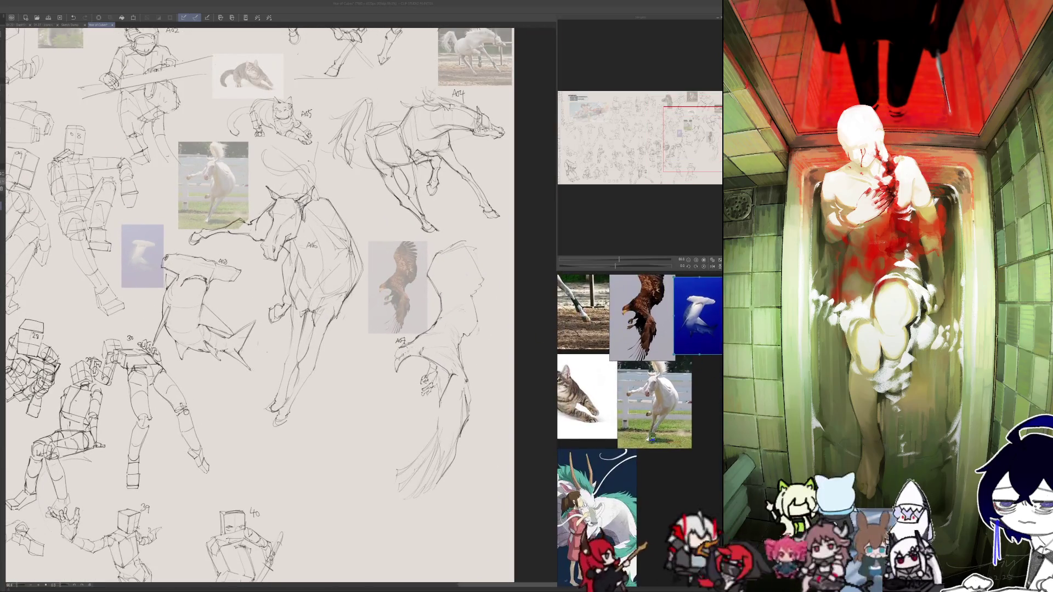
scroll(206, 287, down, 1)
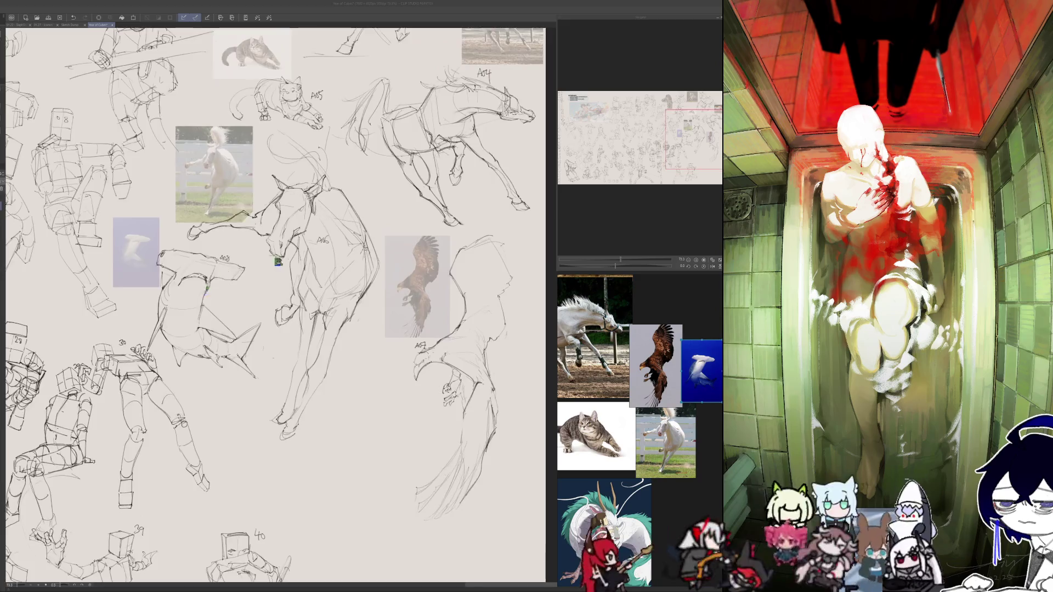
scroll(270, 258, down, 1)
scroll(275, 355, up, 1)
scroll(275, 356, up, 1)
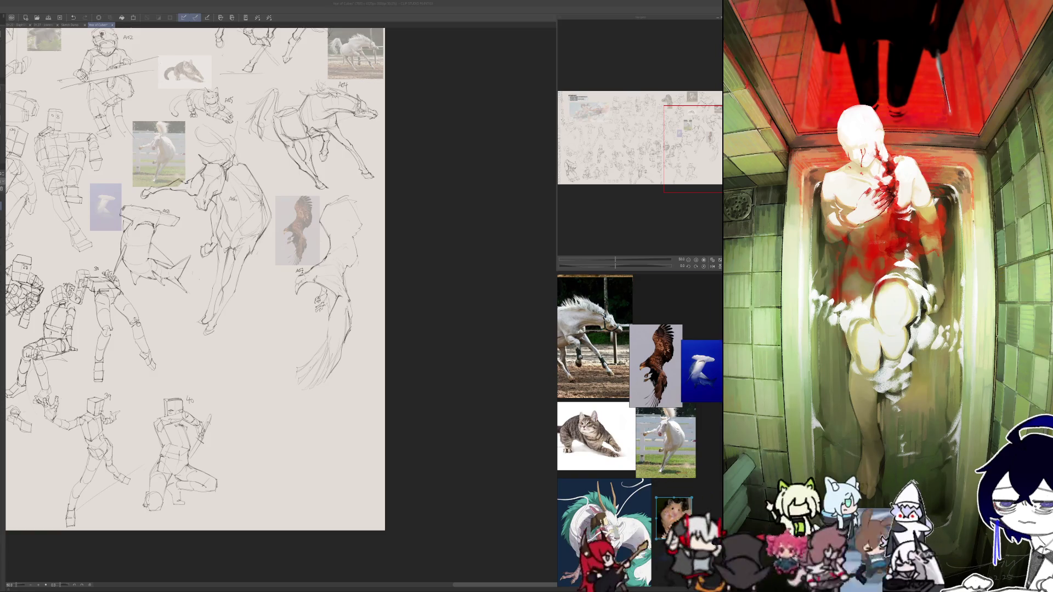
scroll(687, 522, up, 3)
scroll(687, 522, down, 1)
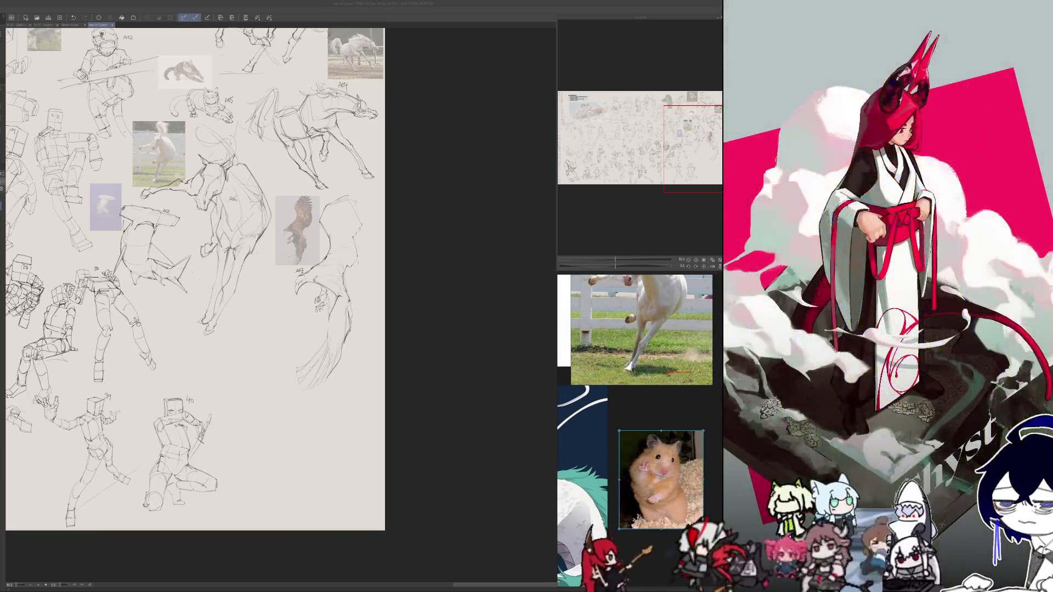
scroll(428, 325, down, 1)
scroll(428, 326, down, 3)
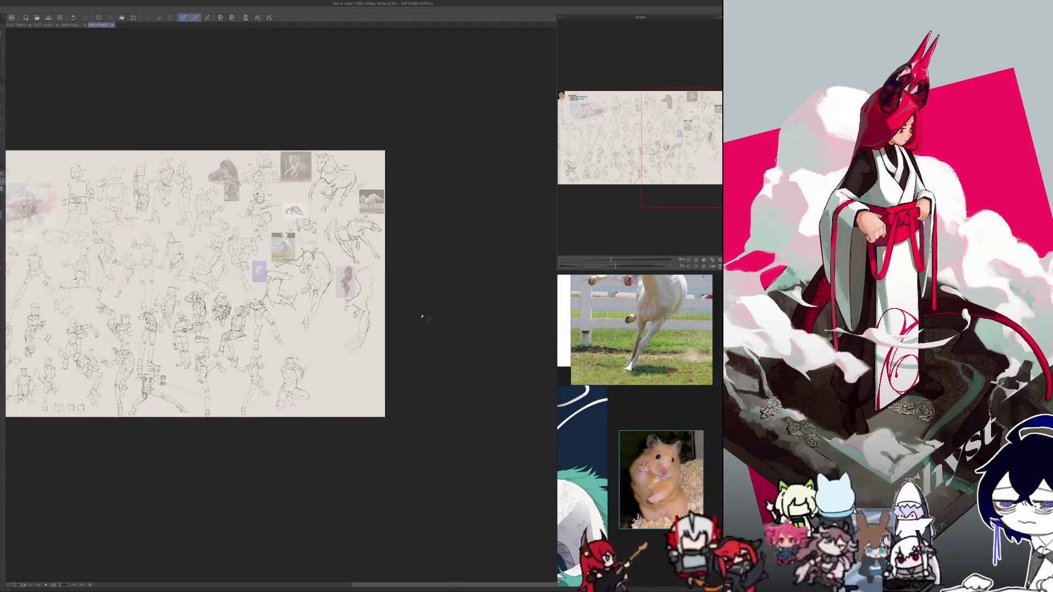
scroll(425, 314, down, 1)
scroll(366, 350, up, 2)
scroll(365, 349, up, 4)
drag(270, 334, 300, 387)
- Scale the hamster photo down to a small picture with Ctrl+T, then deselect it
key(ctrl+t)
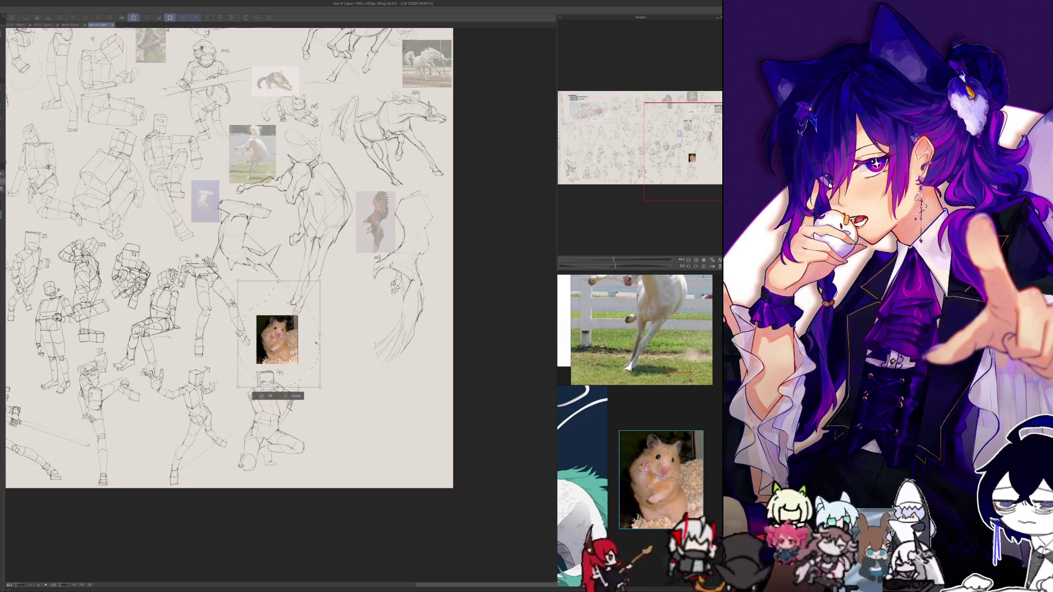
drag(319, 281, 296, 305)
key(Return)
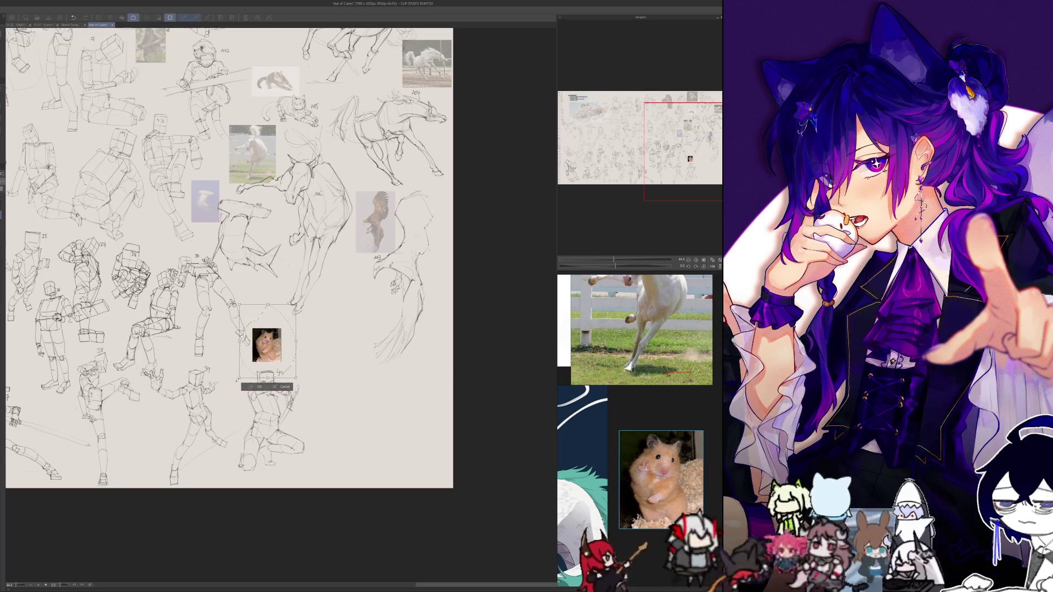
key(ctrl+d)
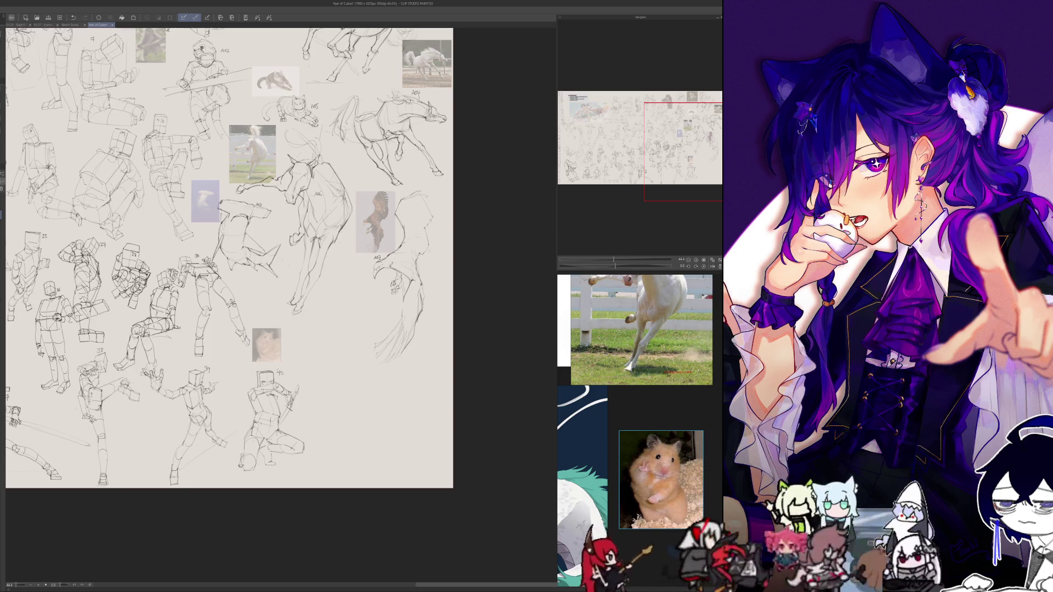
scroll(378, 394, up, 3)
- Zoom to the empty area beside the hamster and draw the sides of a rounded form
scroll(379, 394, up, 2)
scroll(267, 284, up, 1)
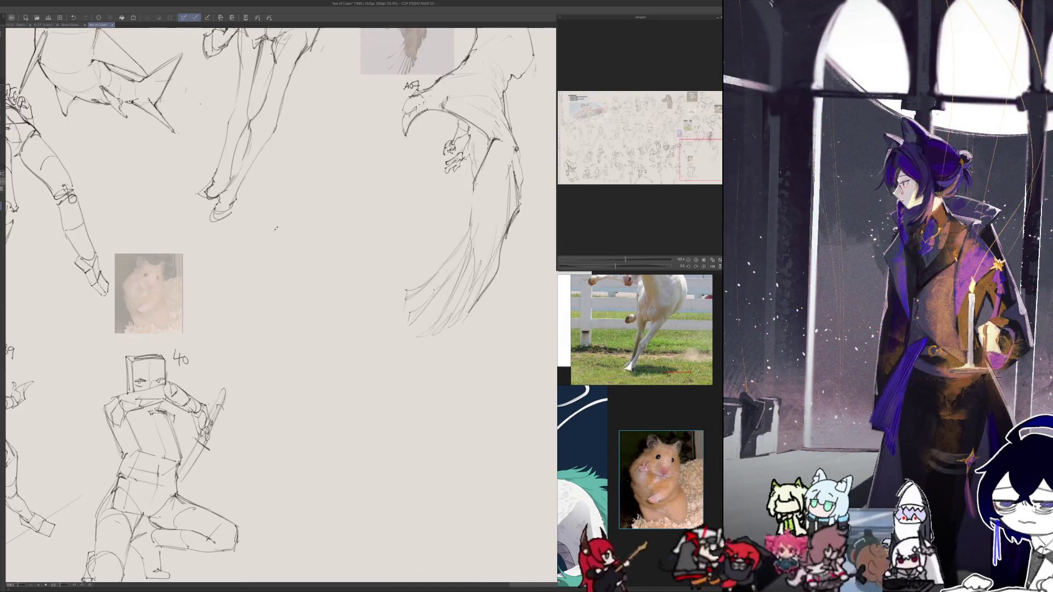
drag(267, 284, 322, 300)
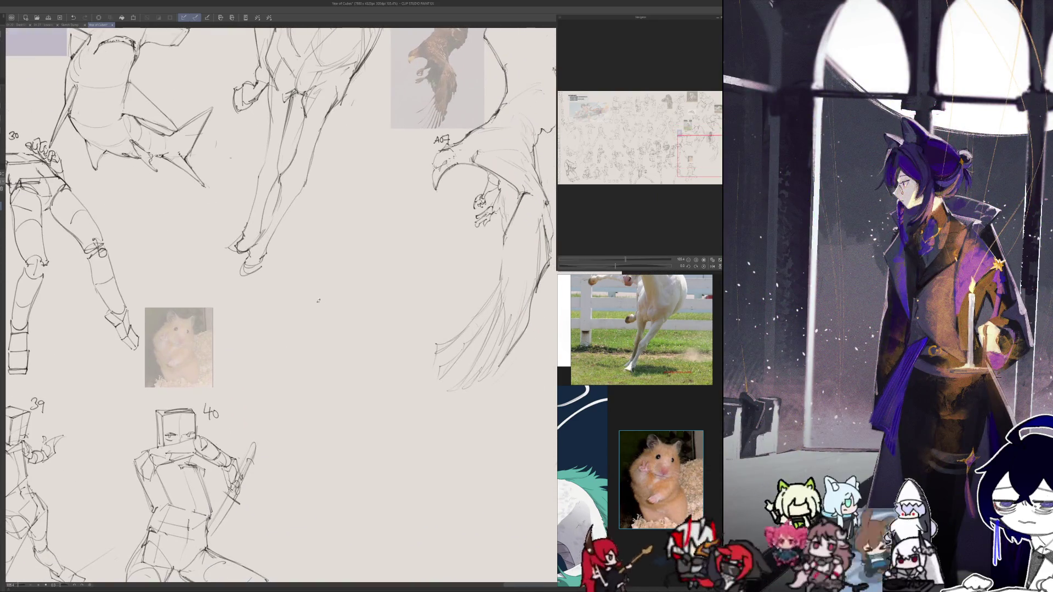
drag(277, 292, 278, 329)
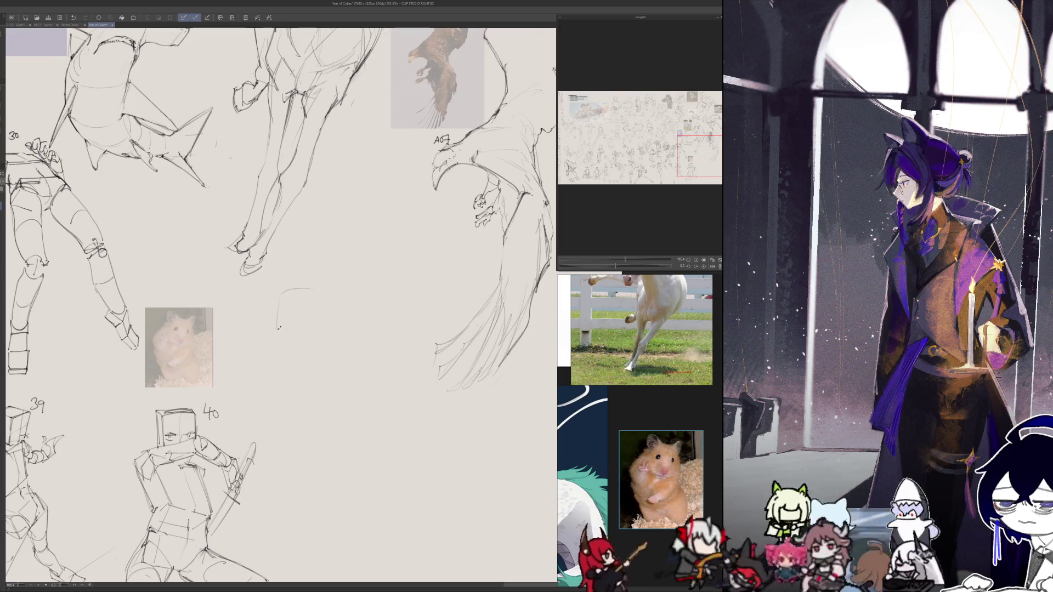
drag(315, 292, 316, 332)
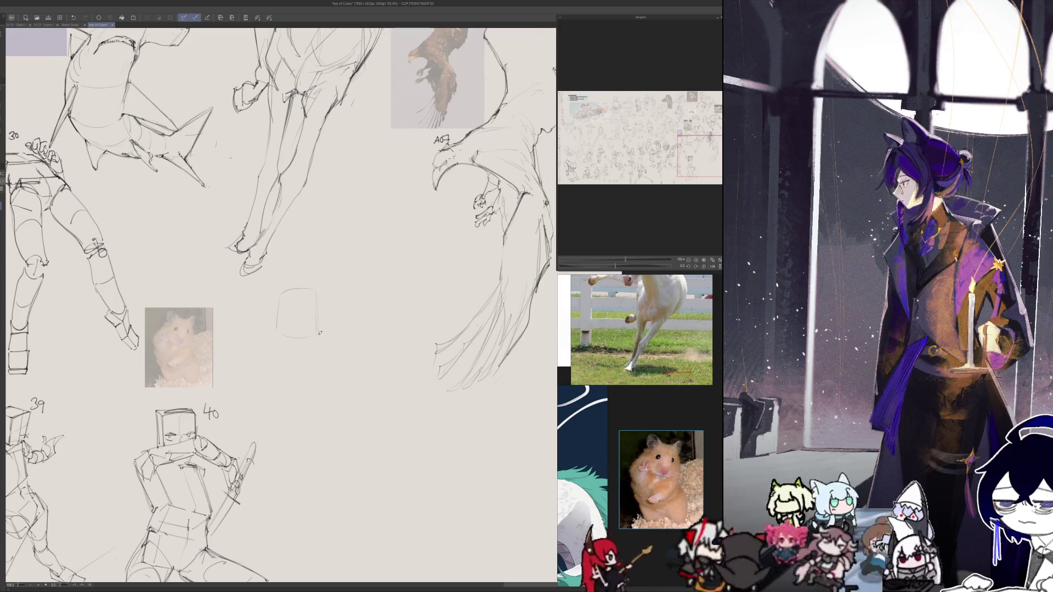
drag(276, 294, 274, 329)
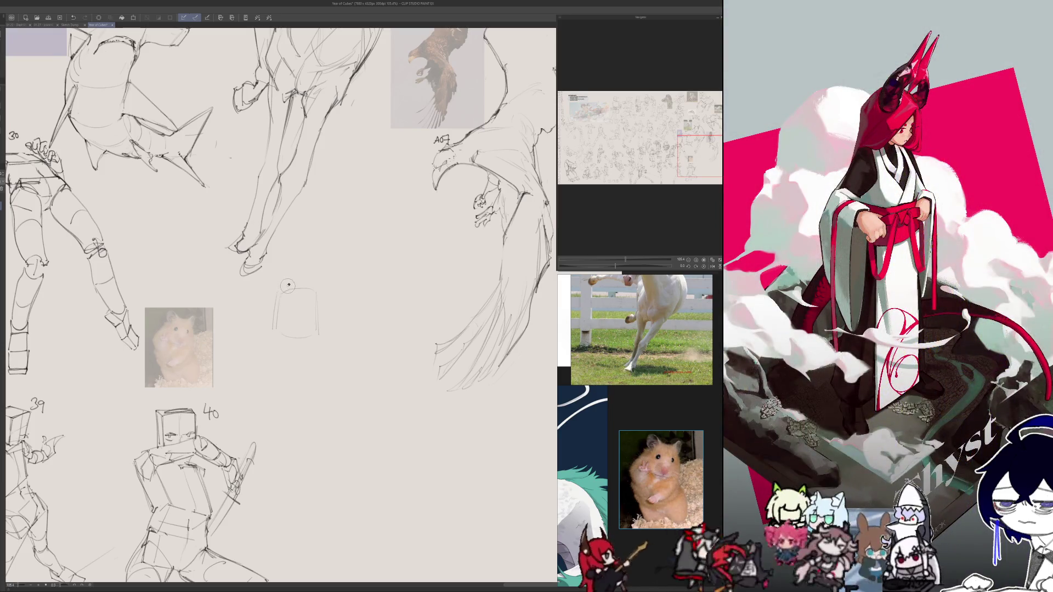
- Undo the top arc and sketch stacked rounded body forms below the first one
drag(283, 289, 301, 290)
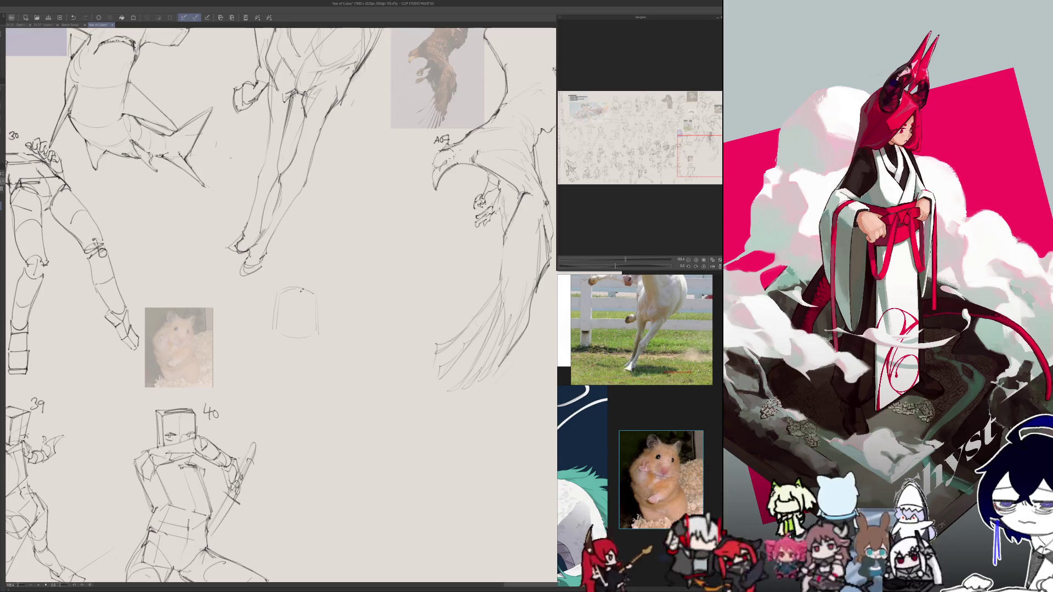
key(ctrl+z)
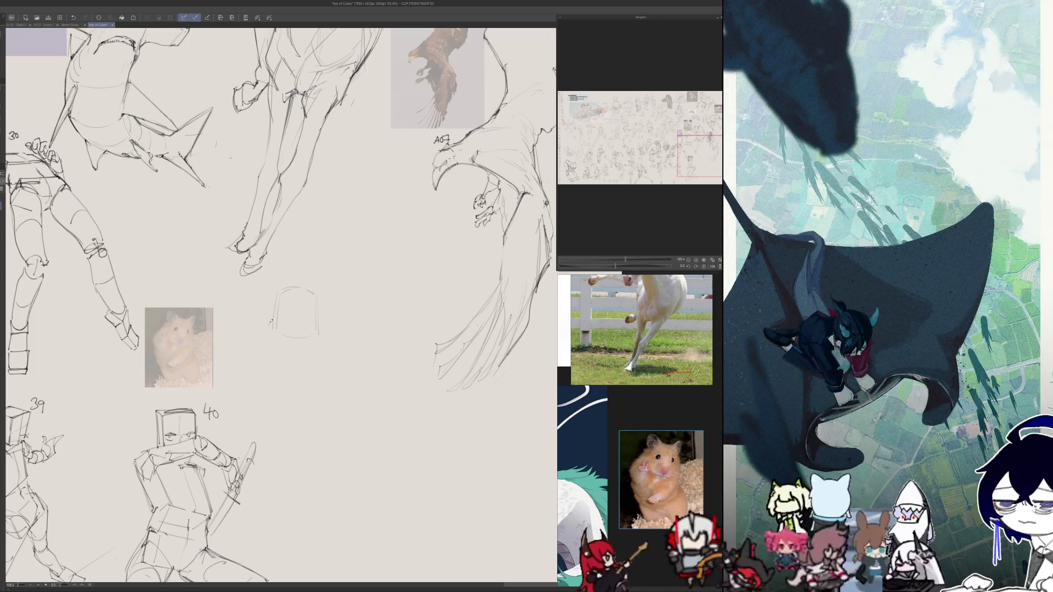
mouse_move(267, 342)
mouse_down()
mouse_move(260, 354)
mouse_move(296, 403)
mouse_up()
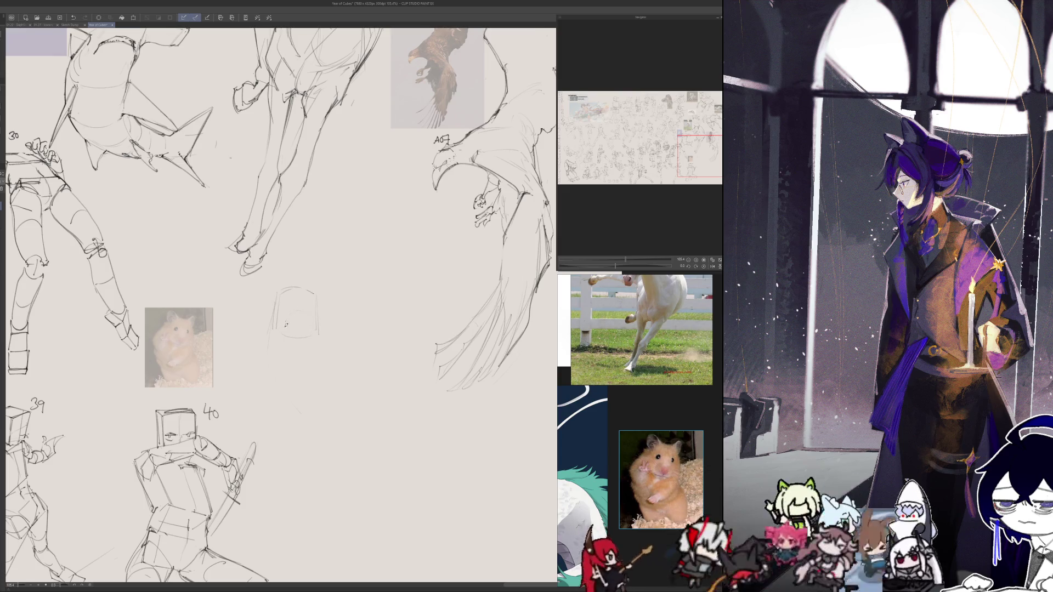
drag(293, 318, 296, 416)
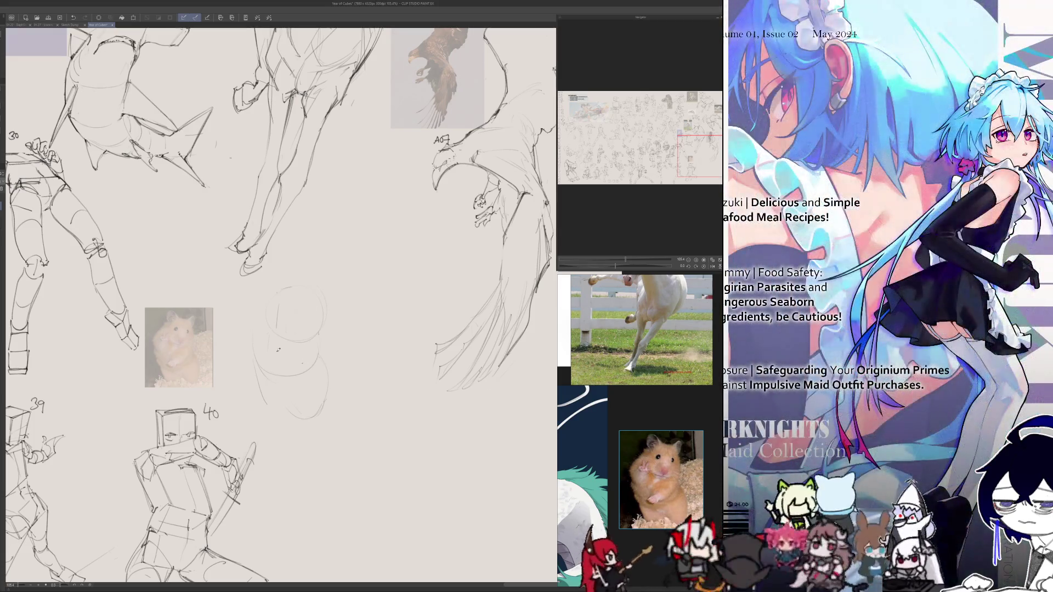
- Add small curled paw strokes at the head circle's left edge, redrawing one undone mark
drag(298, 334, 325, 239)
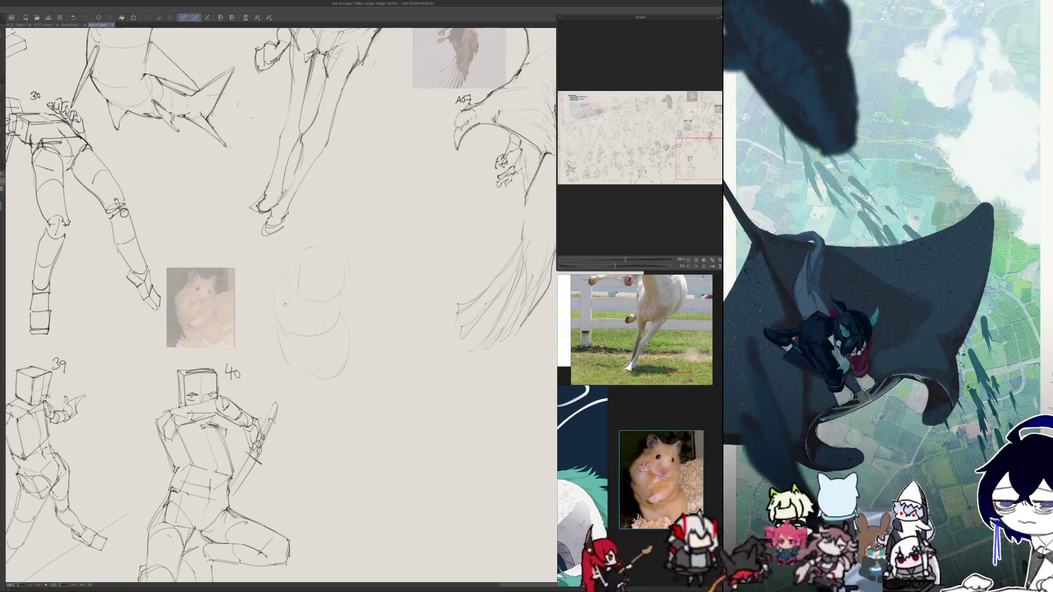
scroll(299, 285, down, 1)
scroll(293, 280, up, 1)
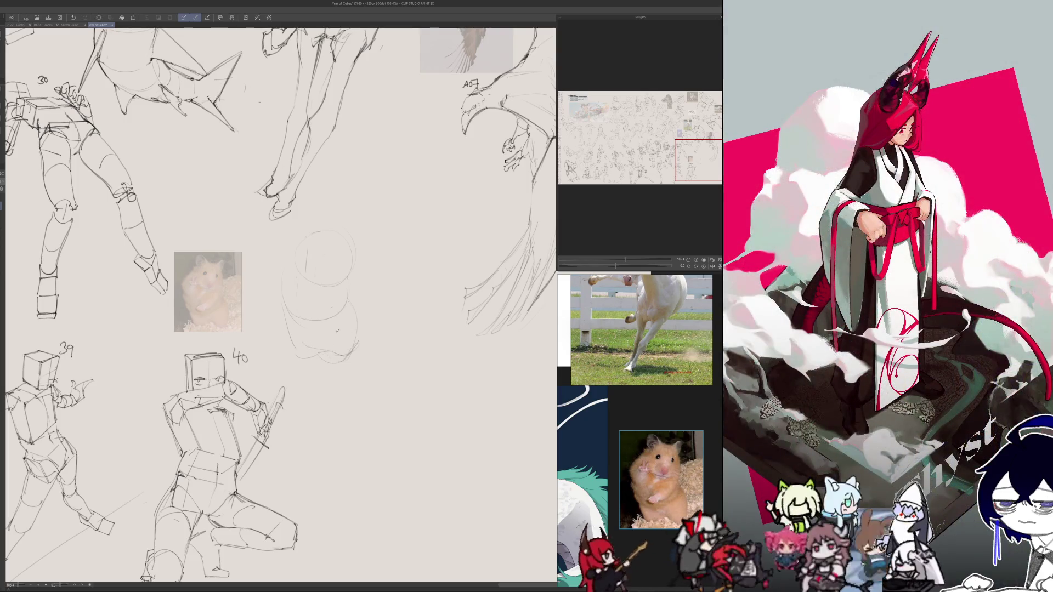
key(h)
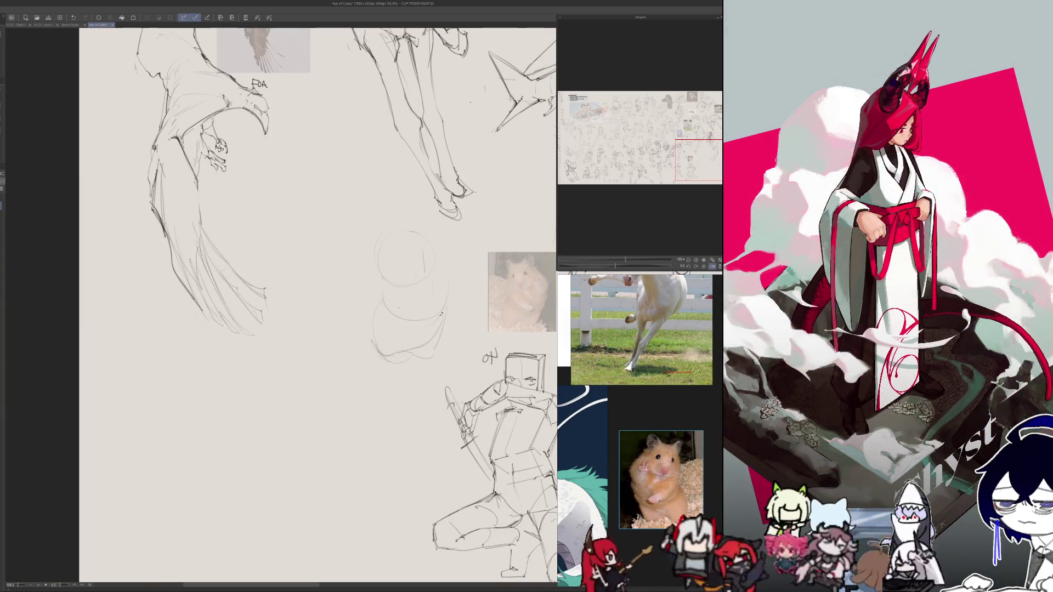
key(h)
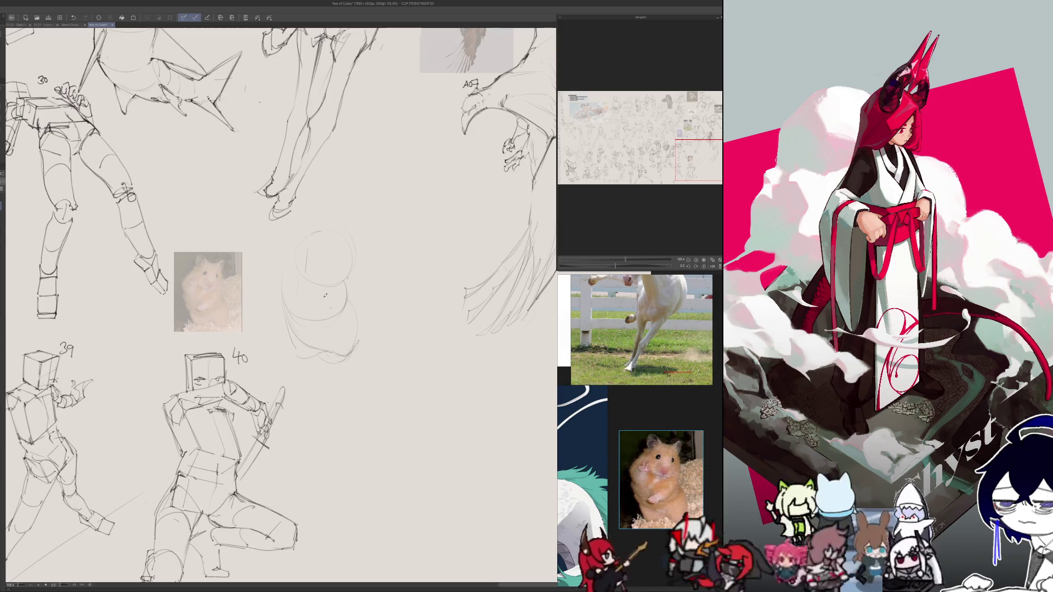
drag(323, 301, 320, 310)
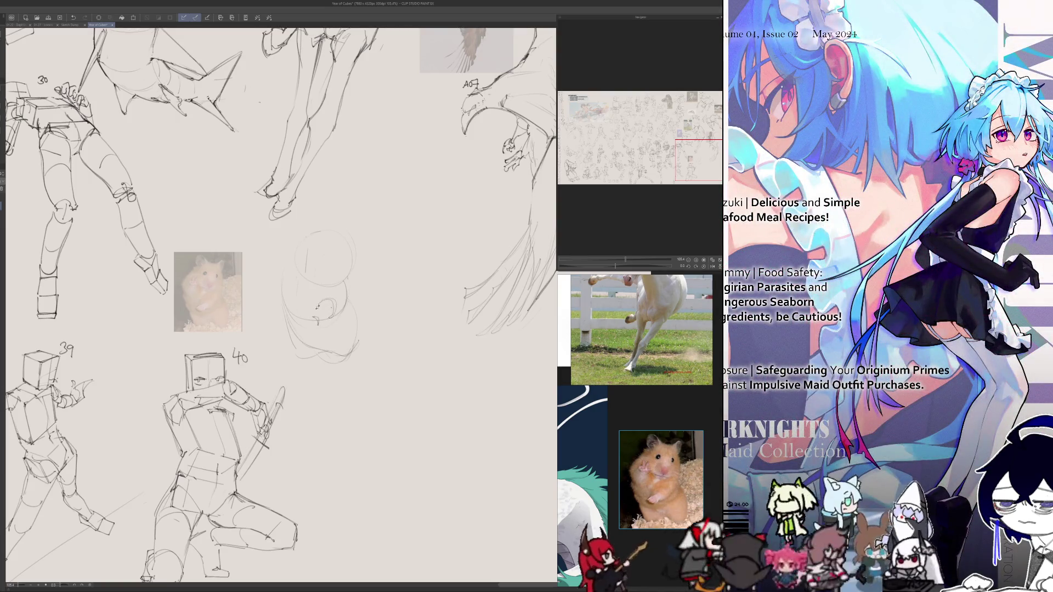
drag(308, 294, 318, 315)
key(ctrl+z)
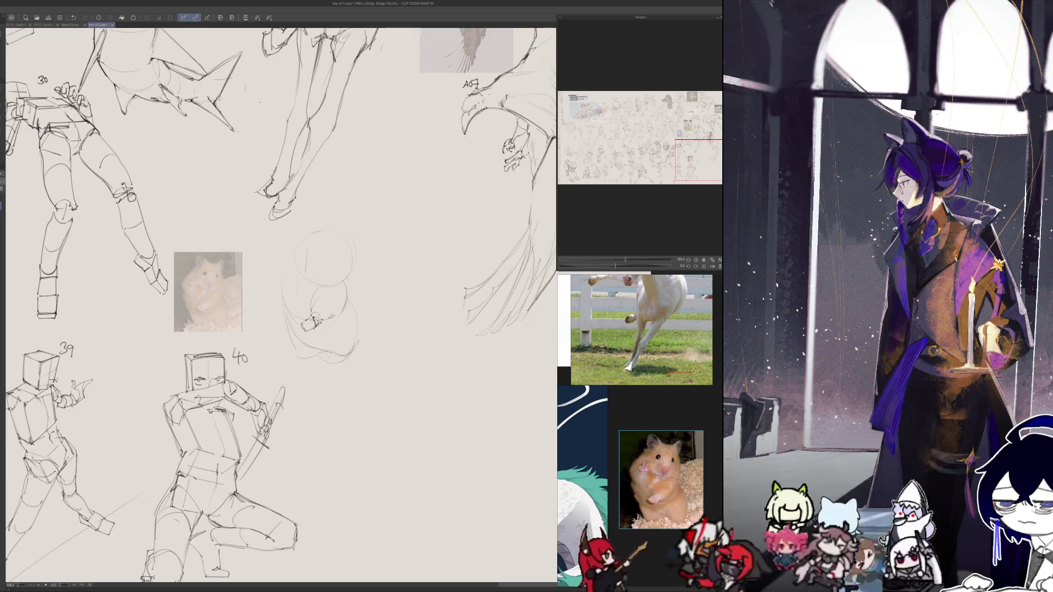
key(ctrl+z)
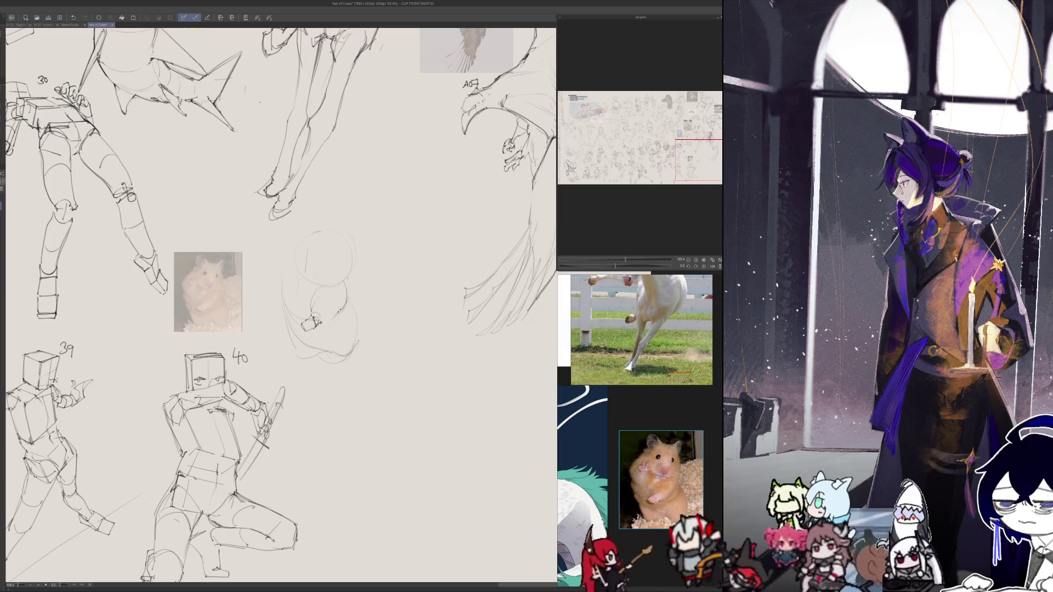
drag(322, 315, 350, 295)
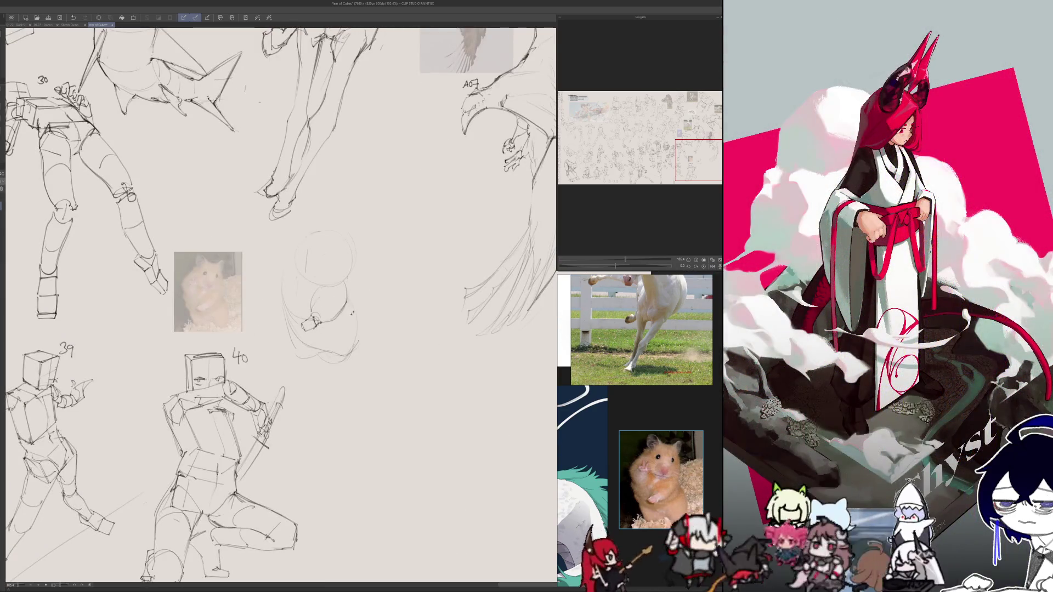
key(h)
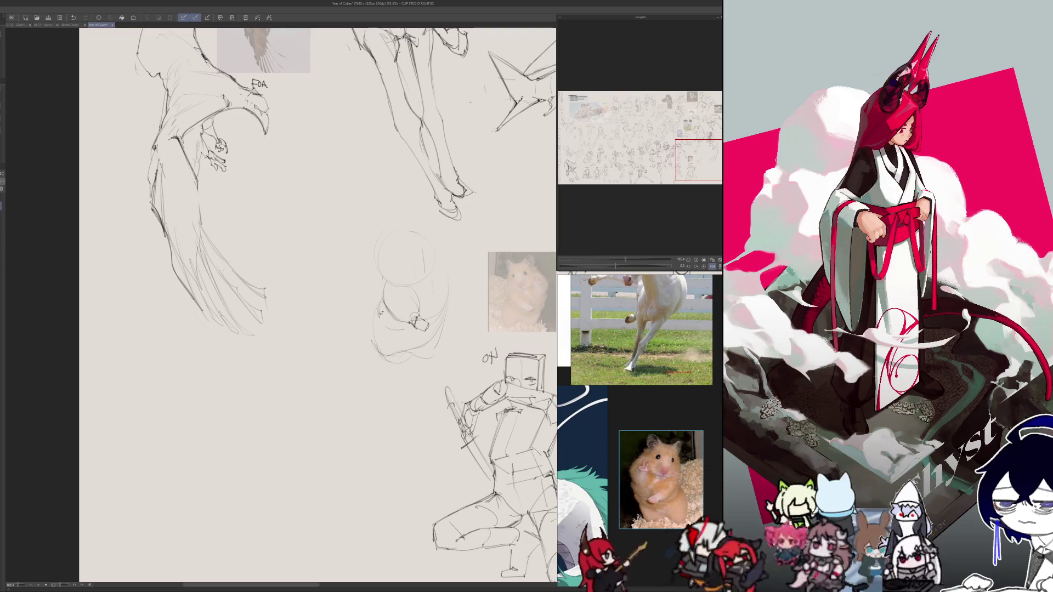
key(h)
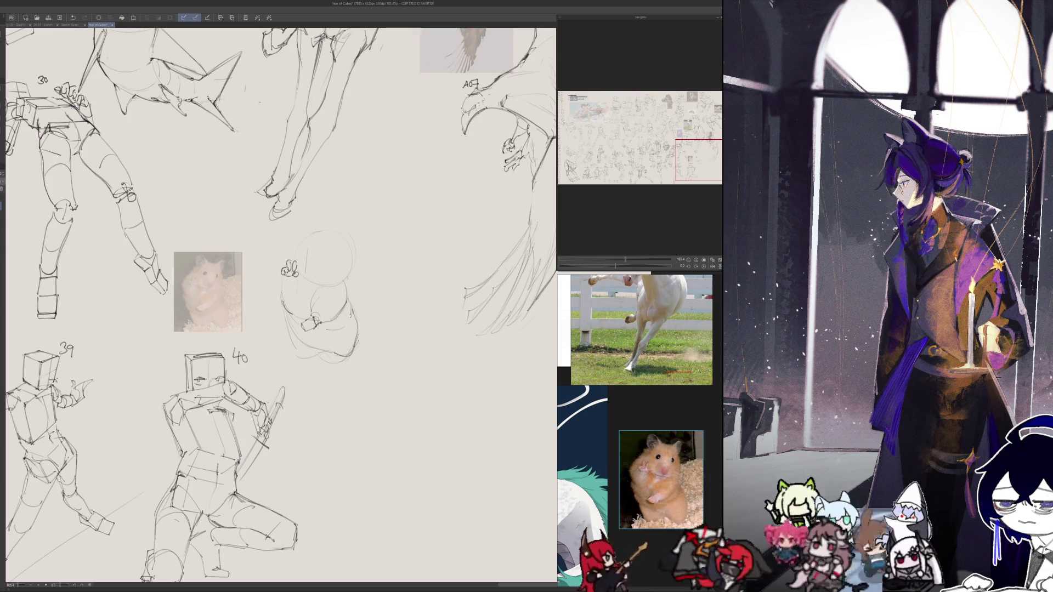
- Sketch small paws at the hamster's left edge and add a body stroke
drag(283, 280, 279, 291)
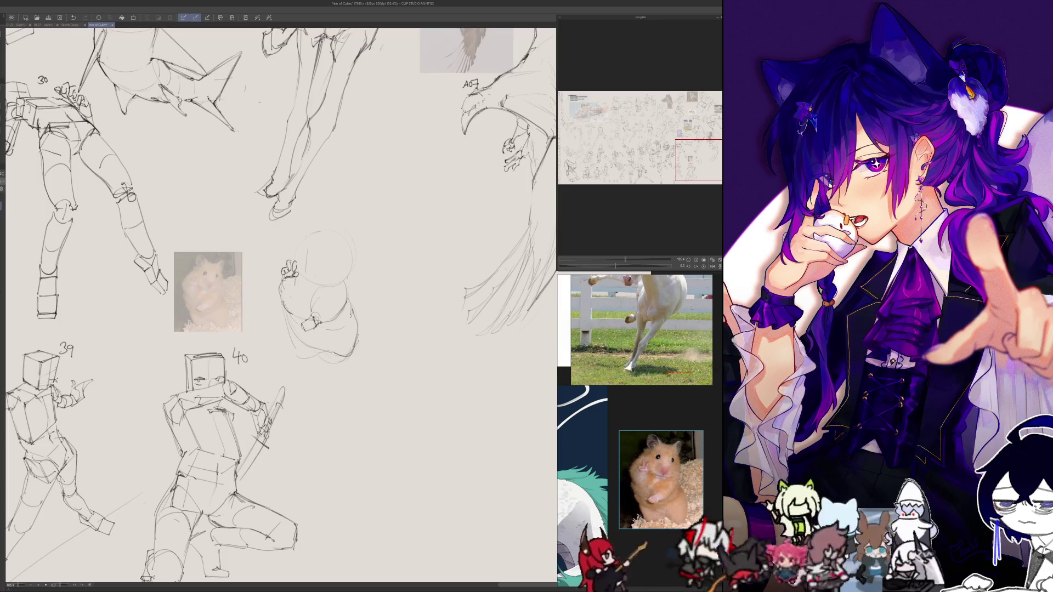
drag(281, 274, 275, 302)
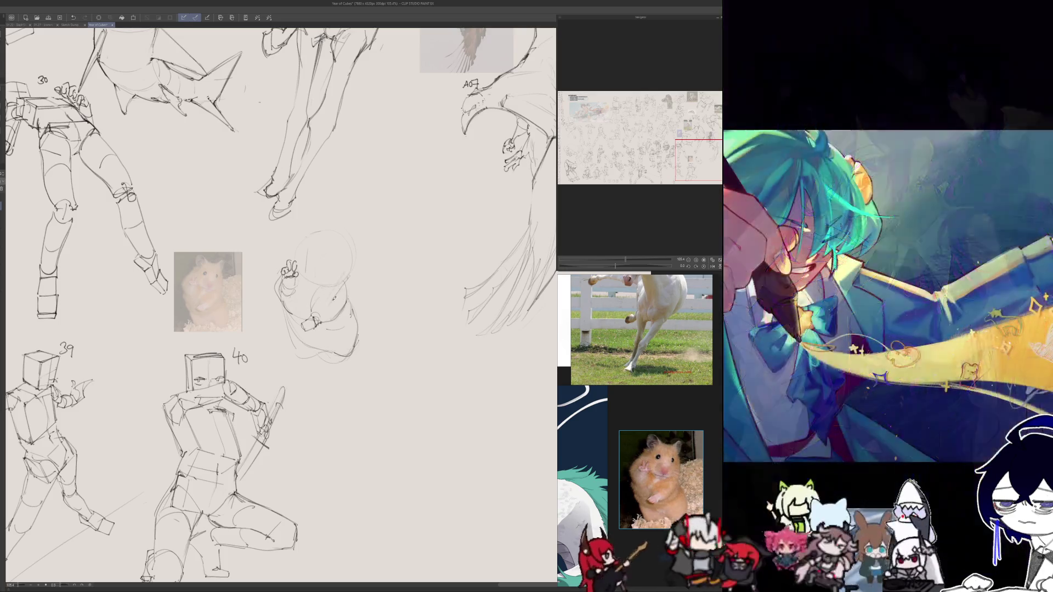
key(h)
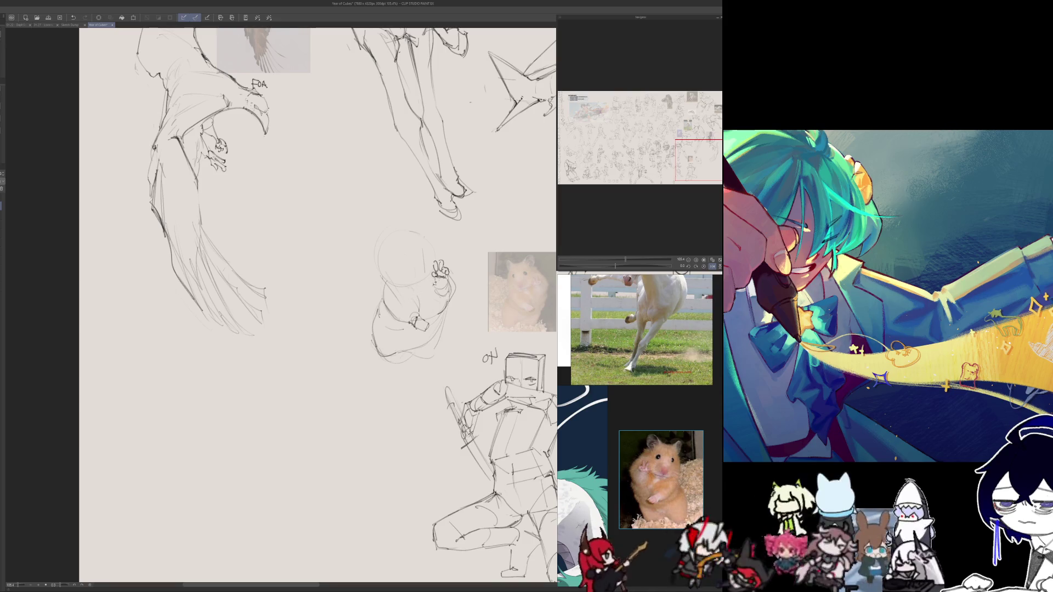
key(h)
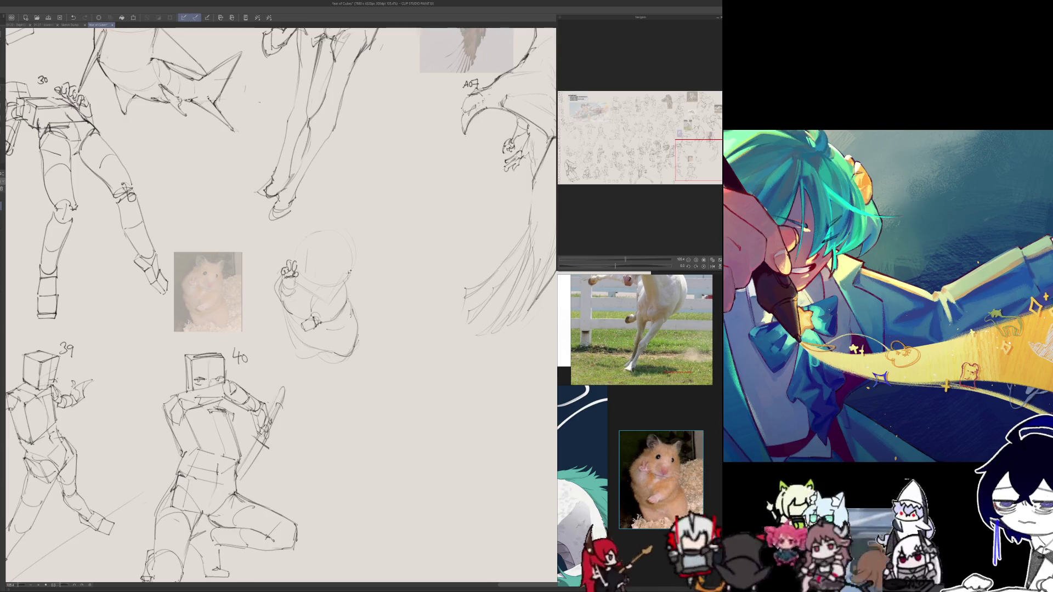
key(h)
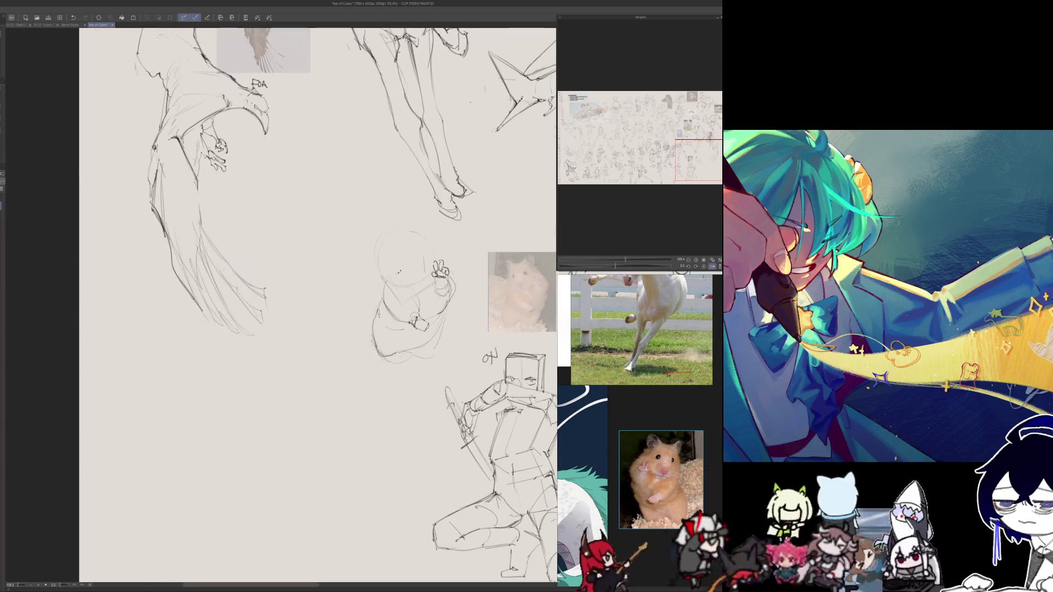
key(h)
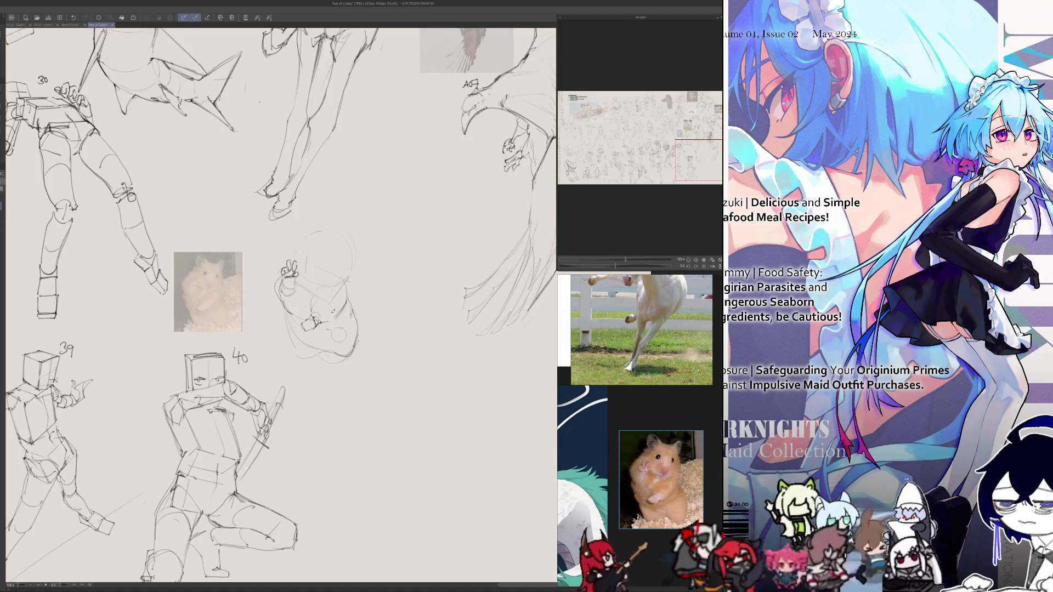
drag(351, 329, 344, 348)
- Mirror the canvas back and forth to check the hamster sketch's proportions
key(h)
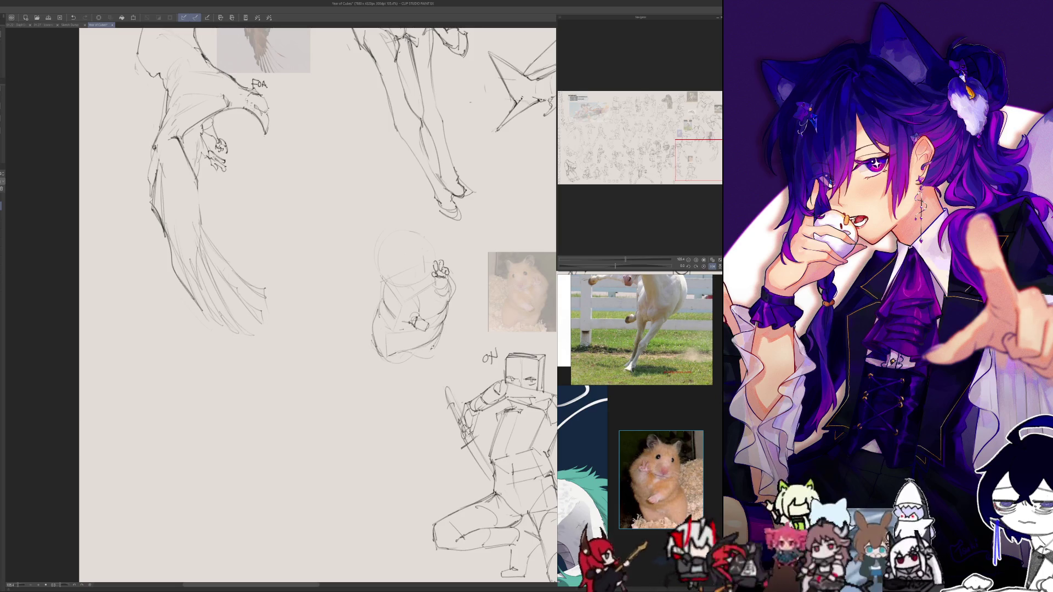
key(h)
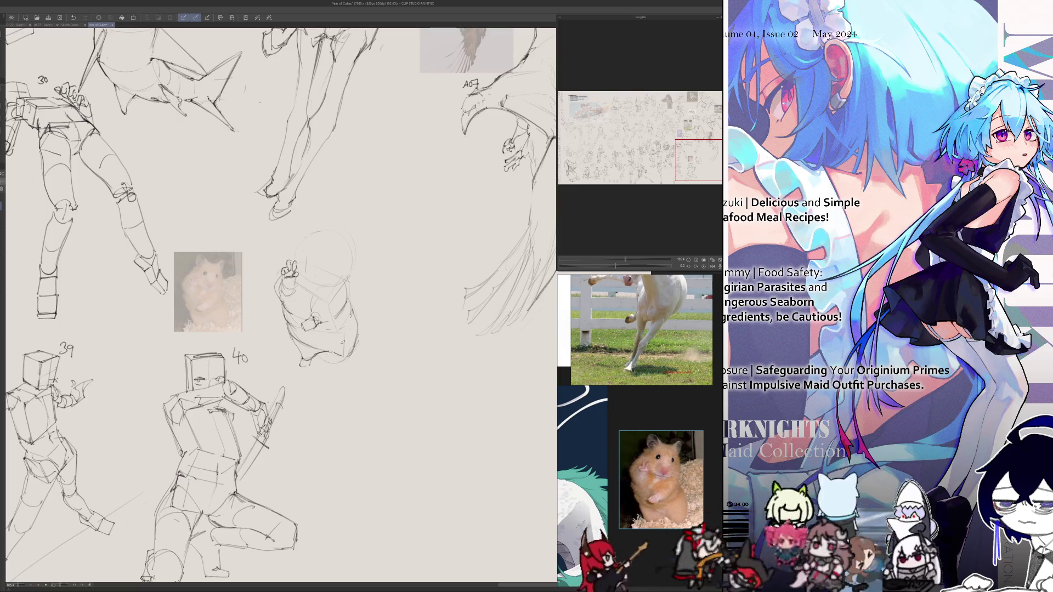
key(h)
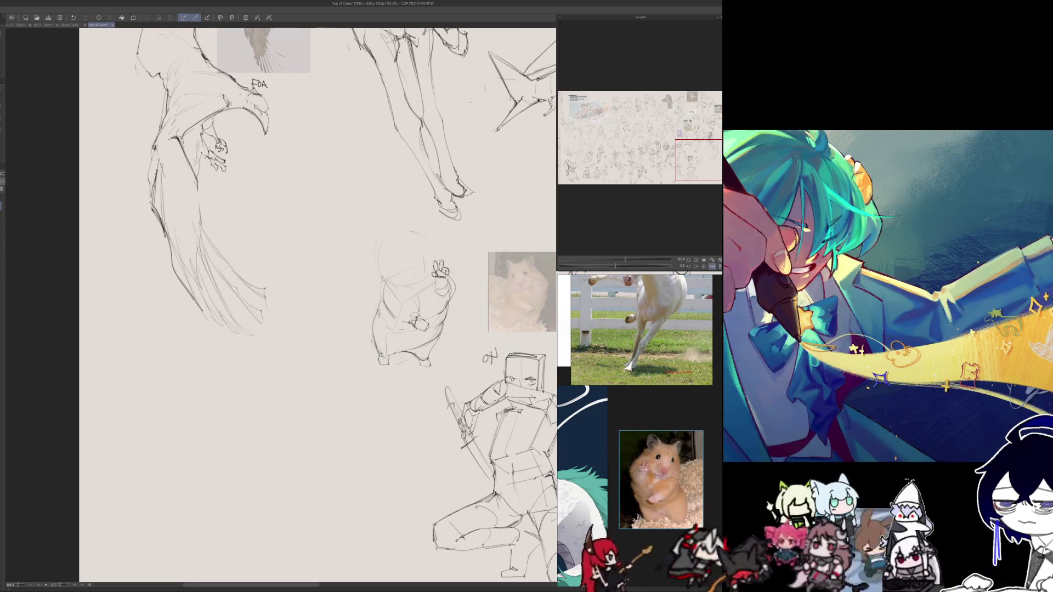
key(h)
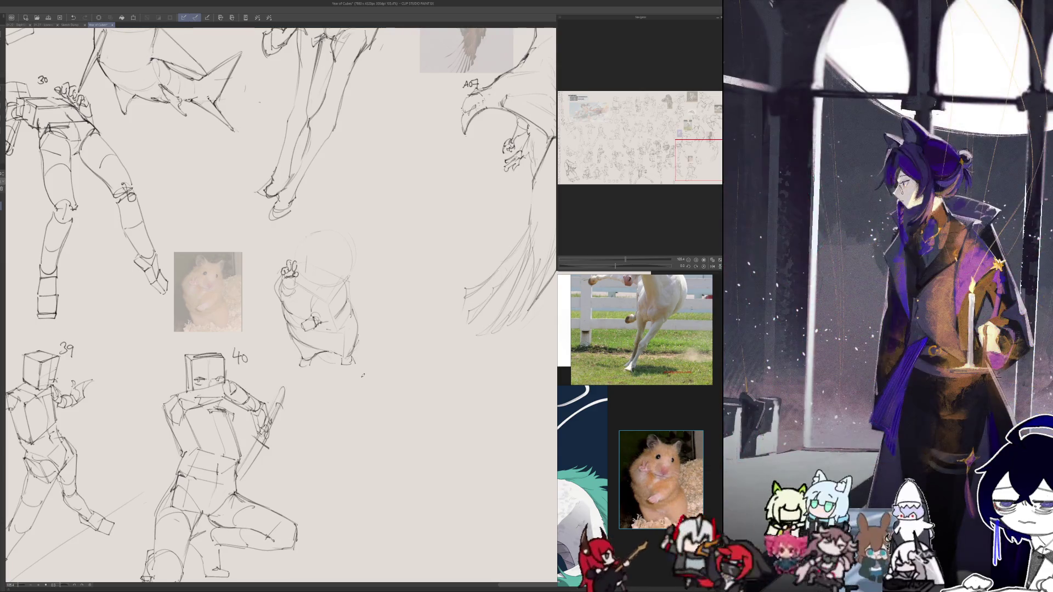
key(h)
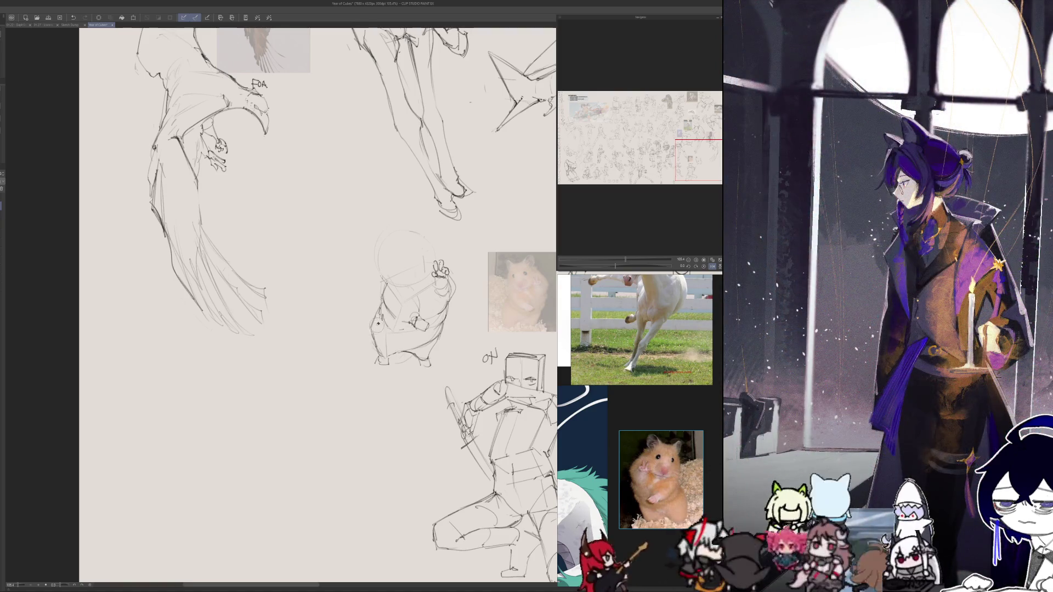
key(h)
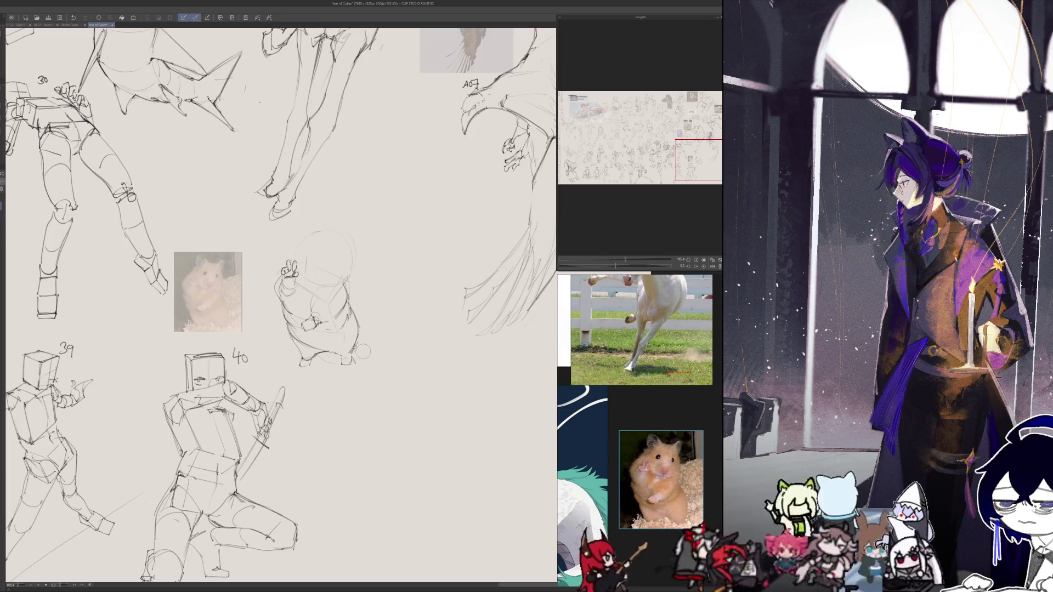
key(h)
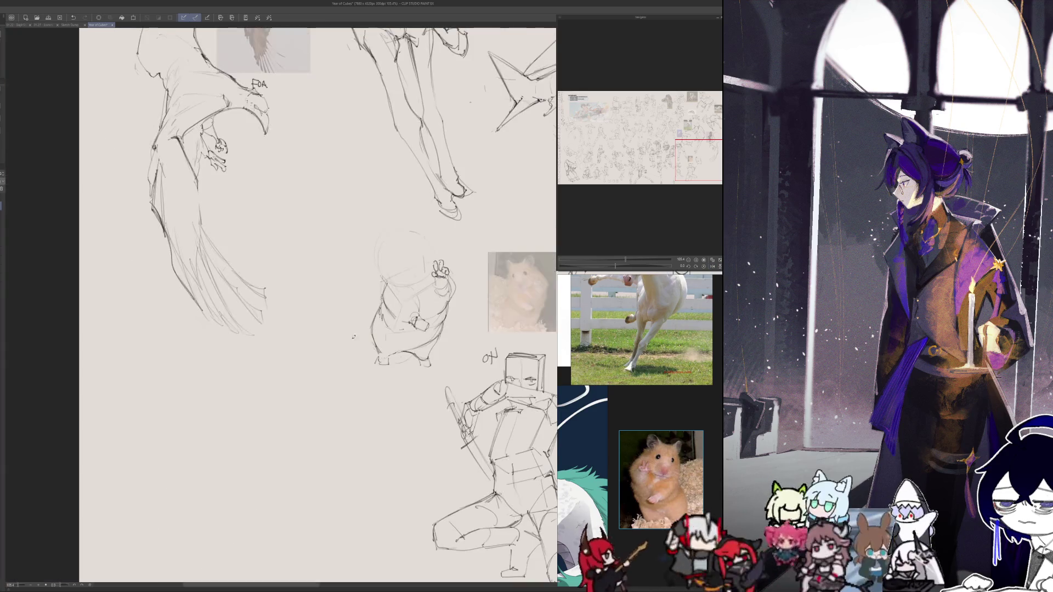
key(h)
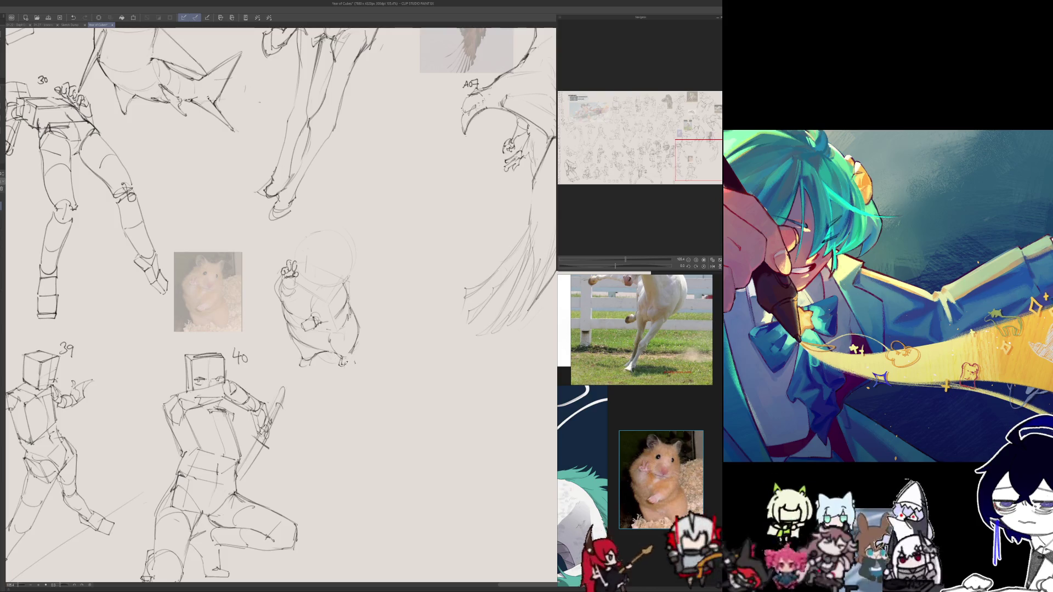
key(h)
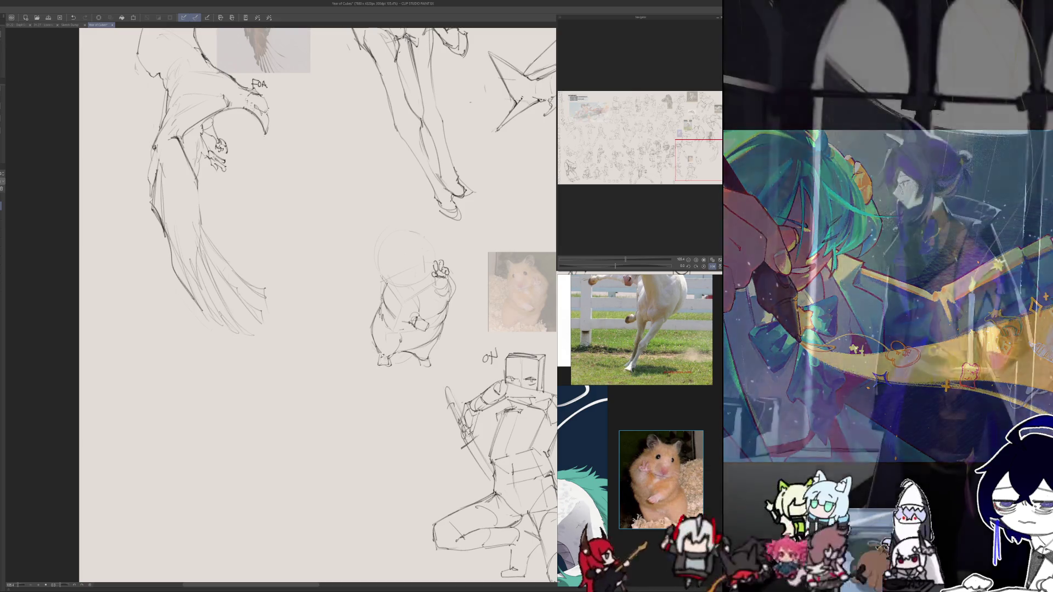
key(h)
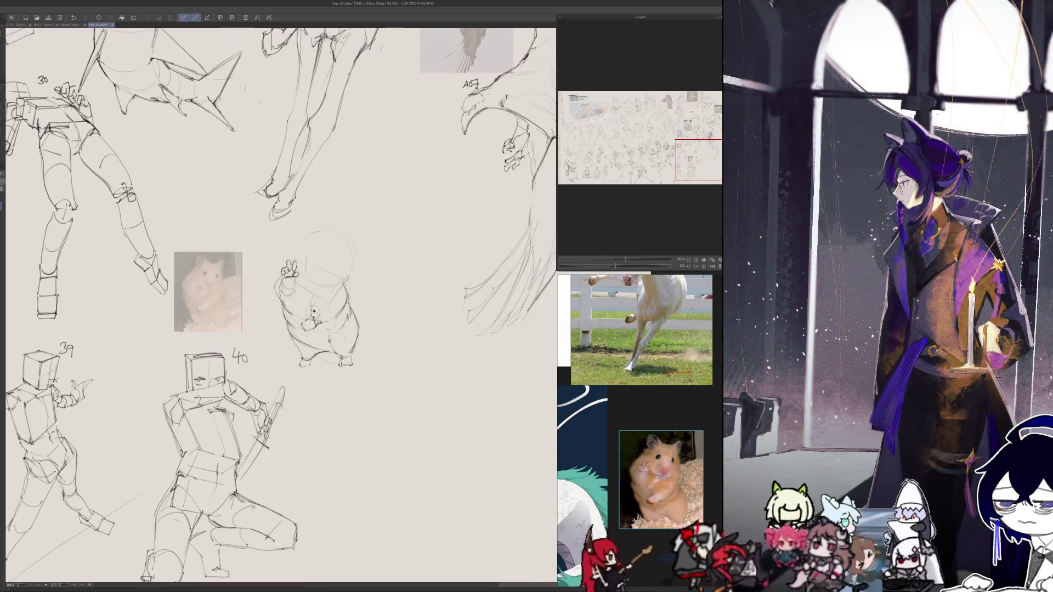
- Add a paw loop and body line, then erase the hamster's inner and lower body strokes
drag(303, 318, 315, 318)
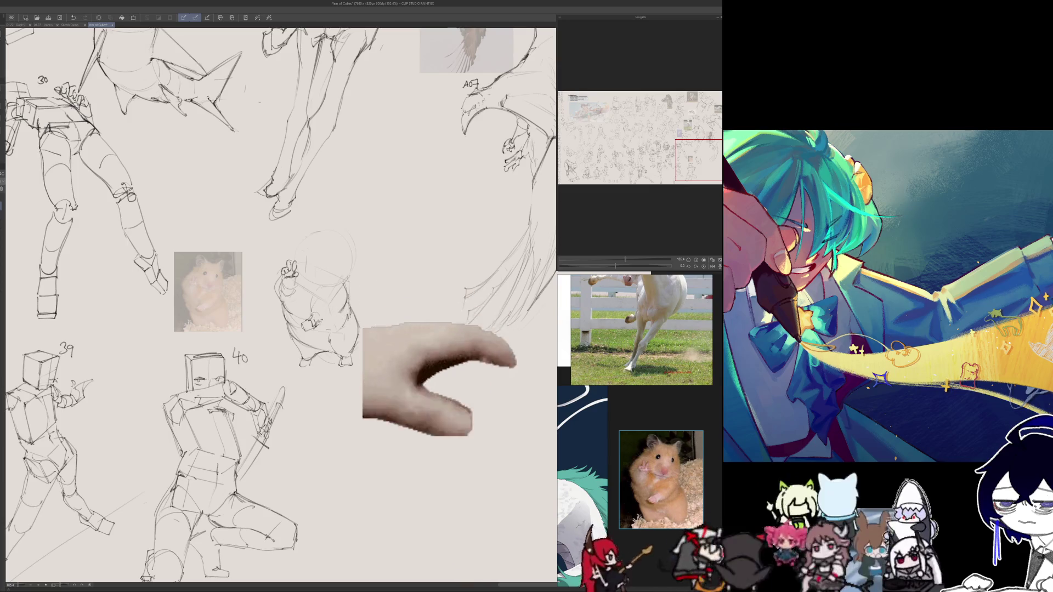
mouse_move(344, 292)
mouse_down()
mouse_move(329, 321)
mouse_move(323, 290)
mouse_up()
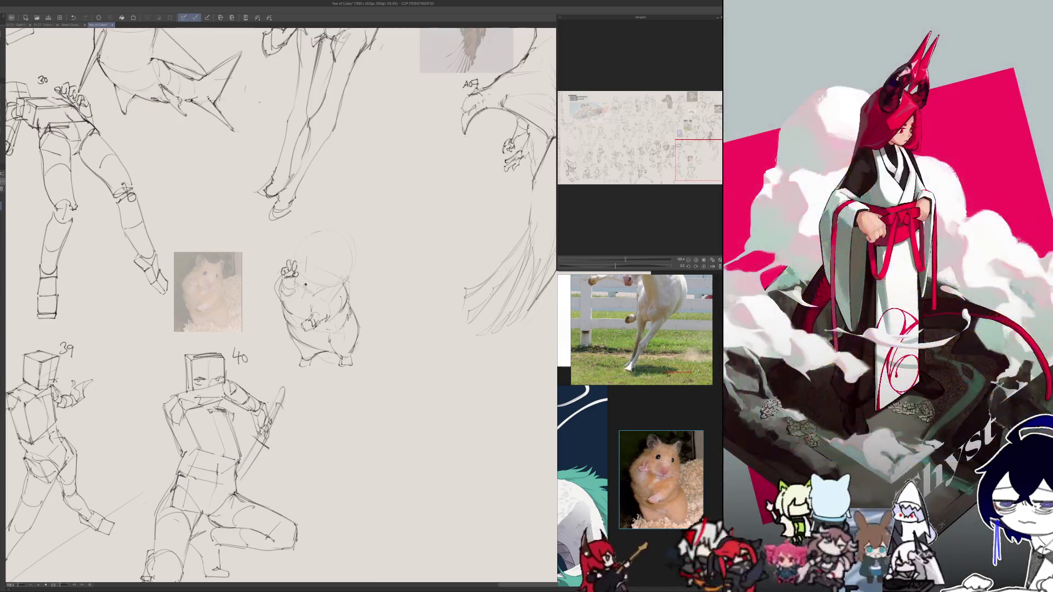
key(h)
key(h)
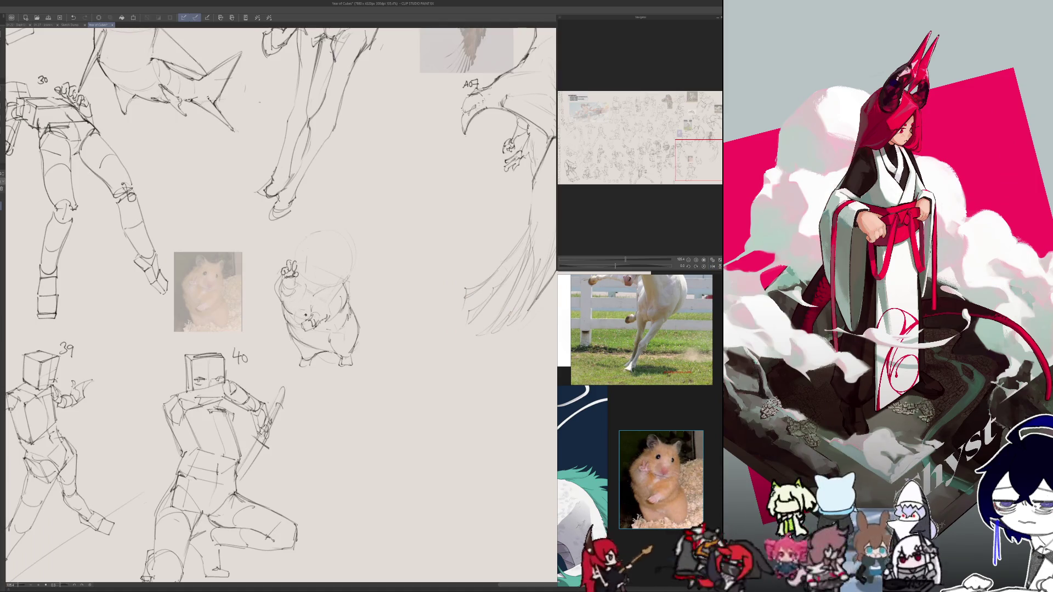
mouse_move(309, 313)
mouse_down()
mouse_move(337, 296)
mouse_move(320, 319)
mouse_up()
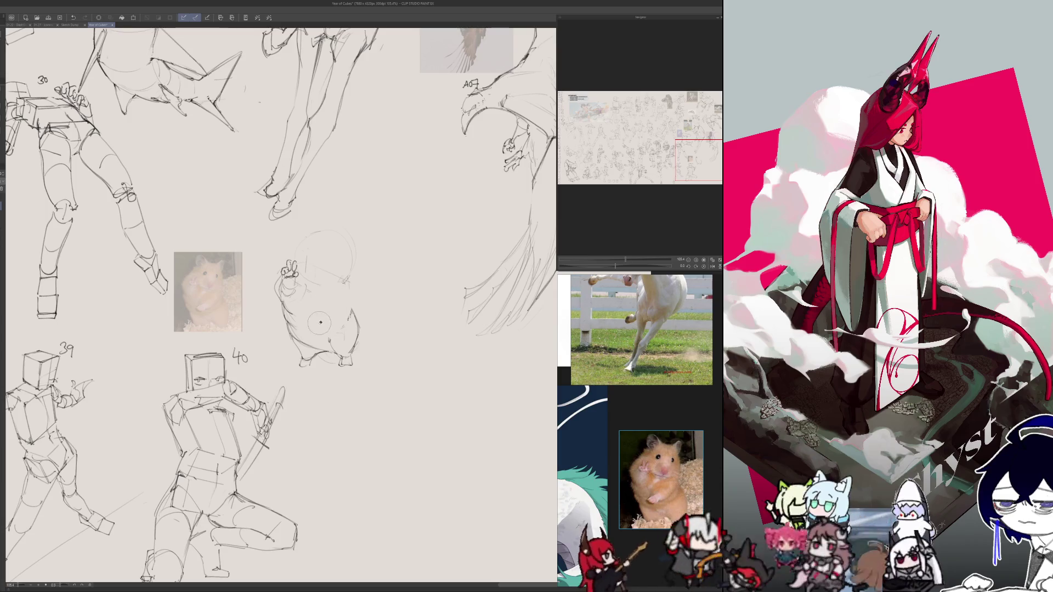
mouse_move(304, 362)
mouse_down()
mouse_move(285, 329)
mouse_move(329, 346)
mouse_up()
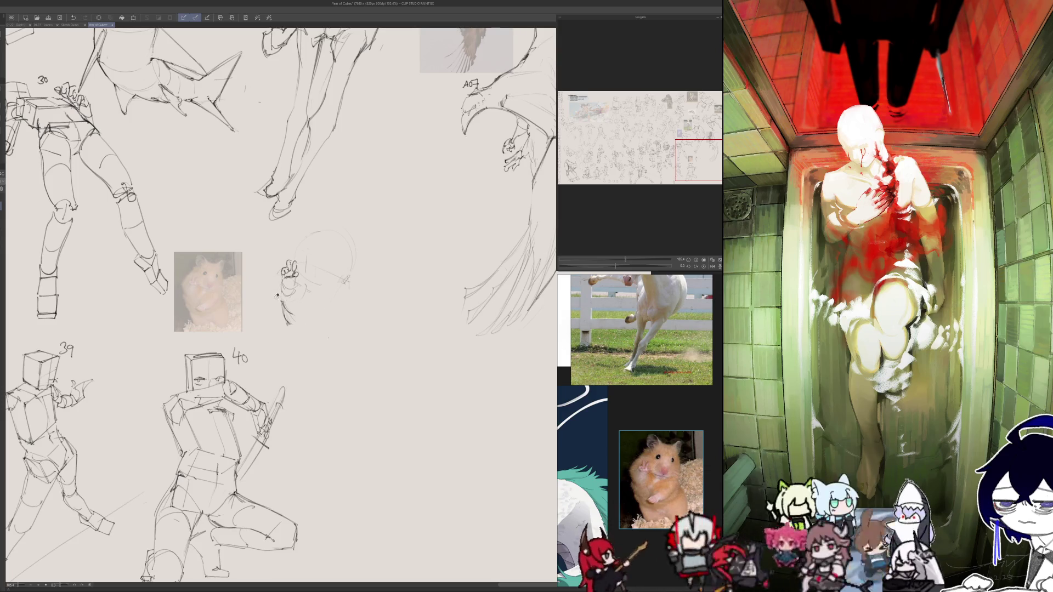
- Redraw the hamster's head curve and a body line below the paw, adding small strokes
mouse_move(332, 267)
mouse_down()
mouse_move(311, 280)
mouse_move(317, 336)
mouse_up()
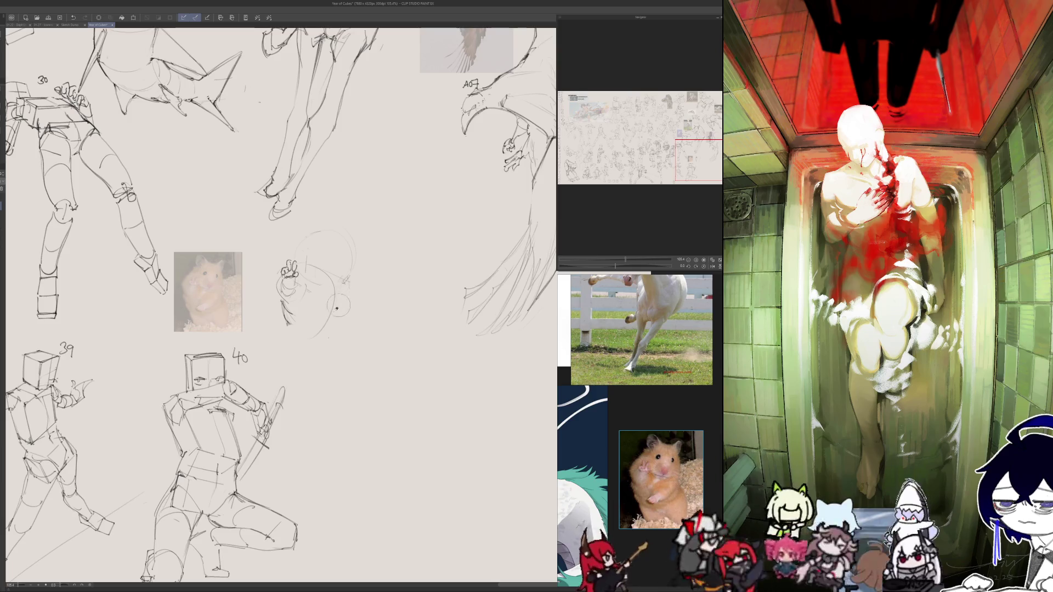
drag(340, 280, 318, 346)
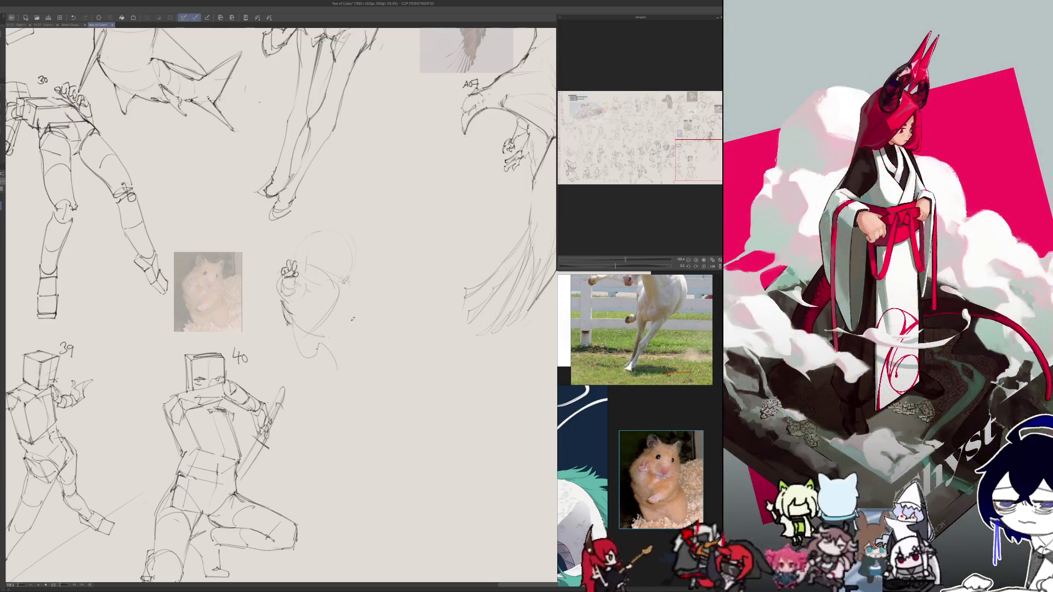
drag(218, 295, 376, 295)
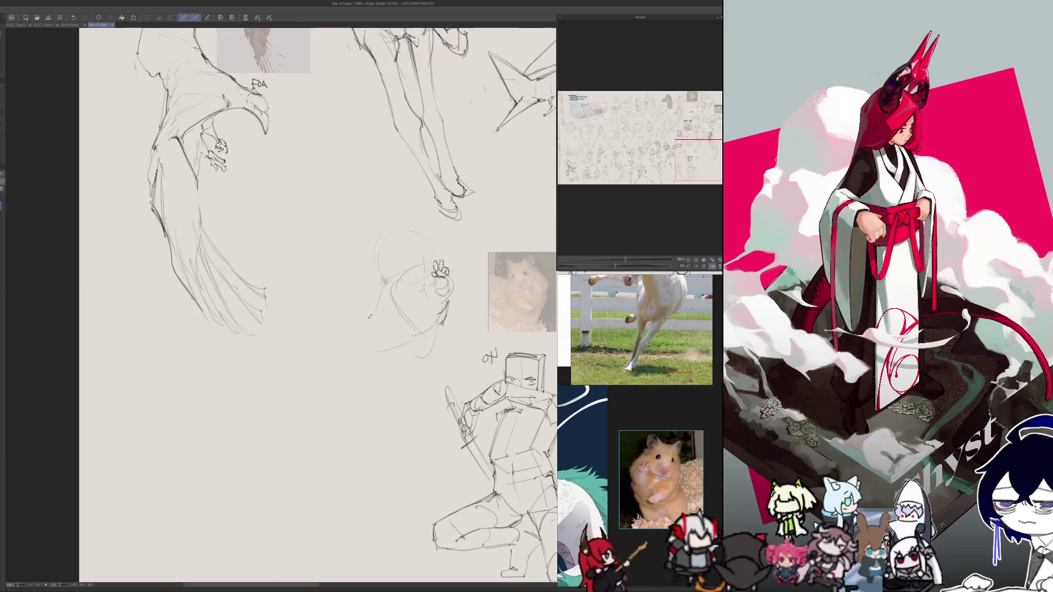
scroll(362, 329, right, 5)
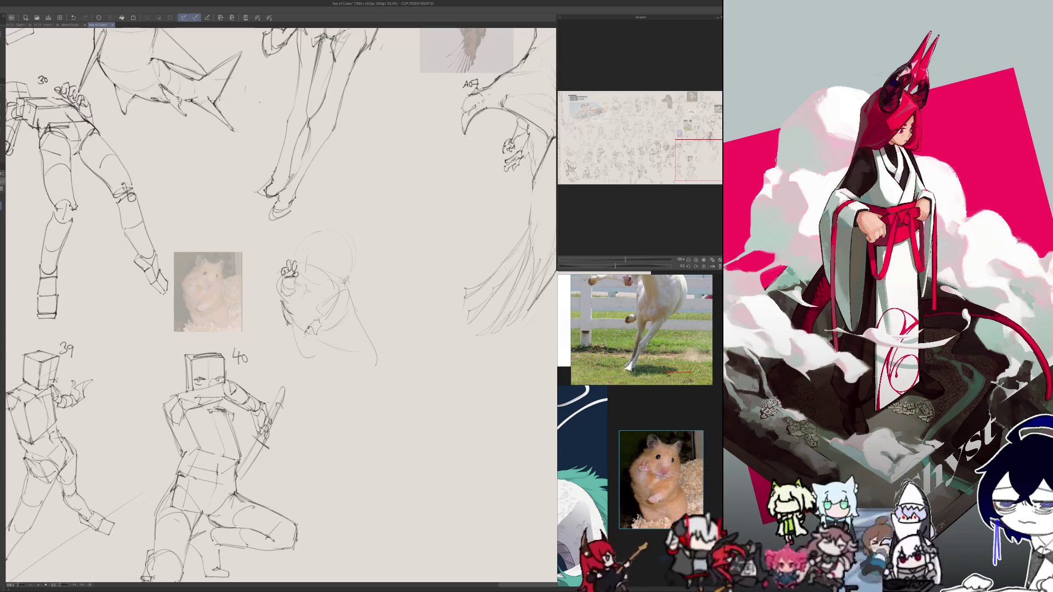
drag(316, 333, 309, 335)
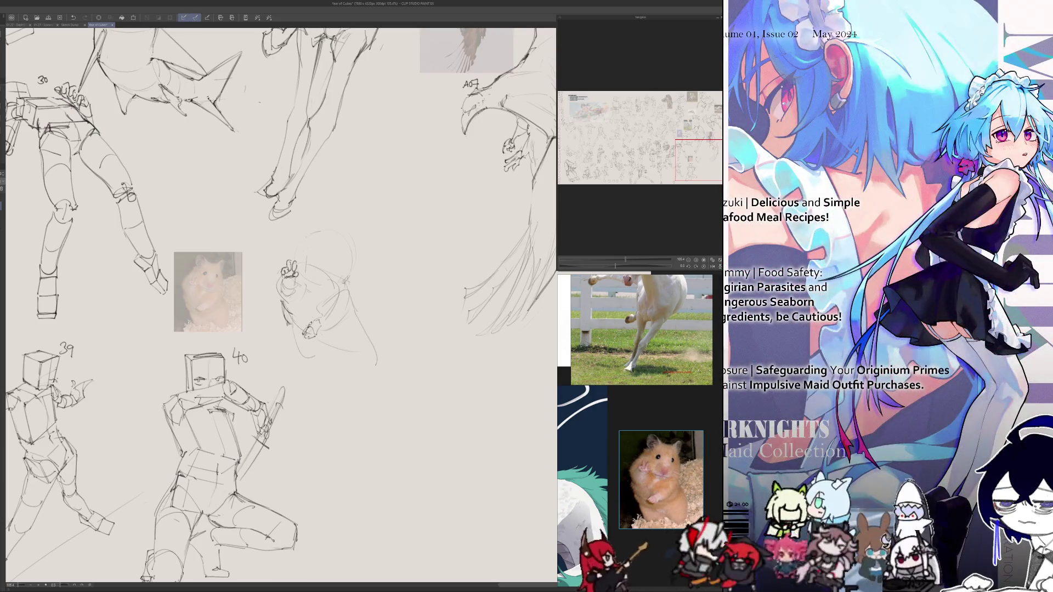
drag(311, 323, 339, 295)
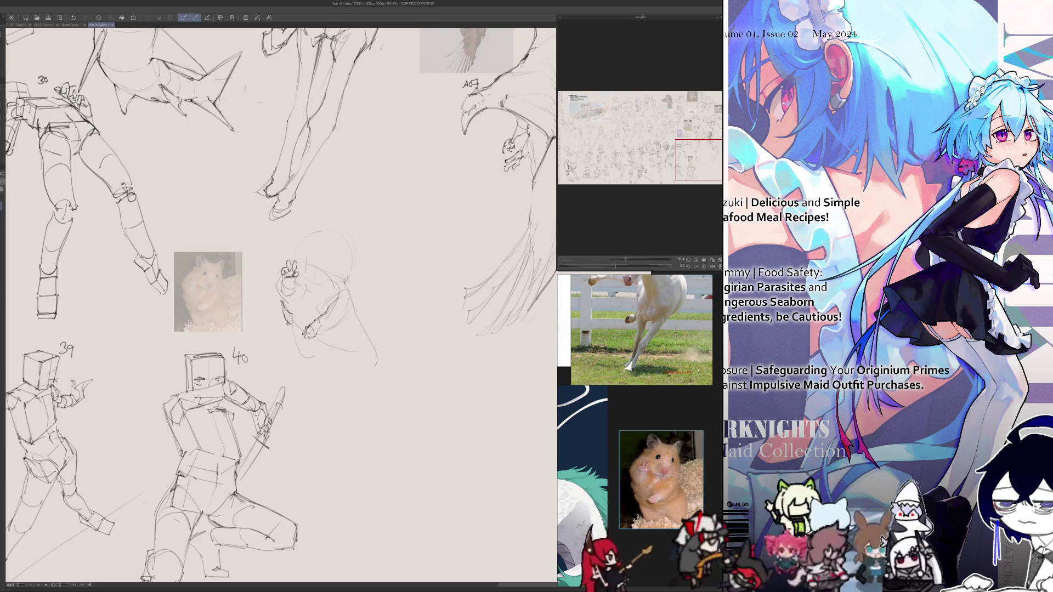
- Replace the misplaced stroke with a new lower body curve and outline, checking it mirrored
key(h)
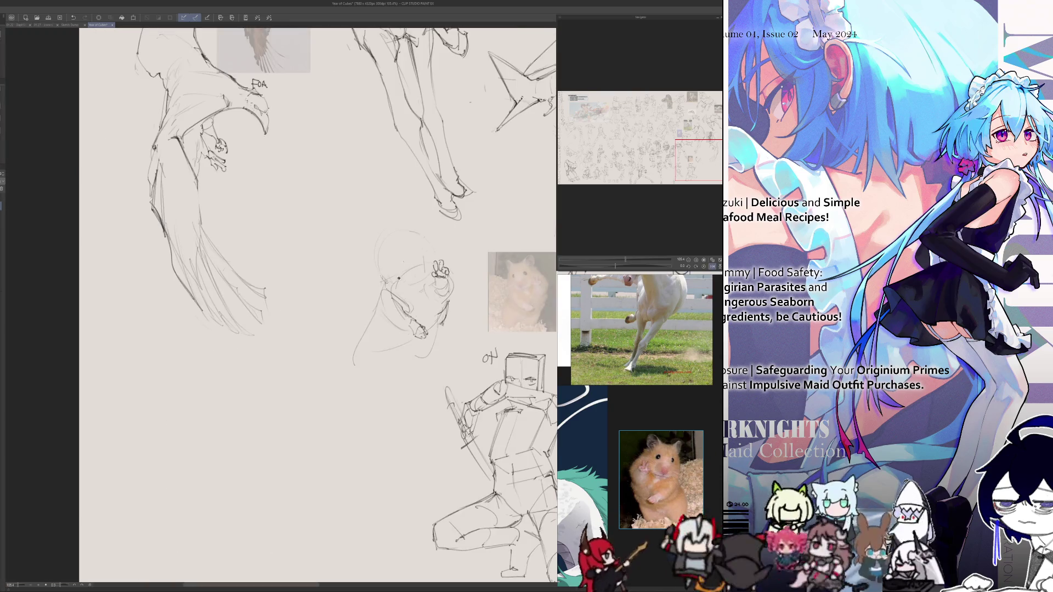
key(h)
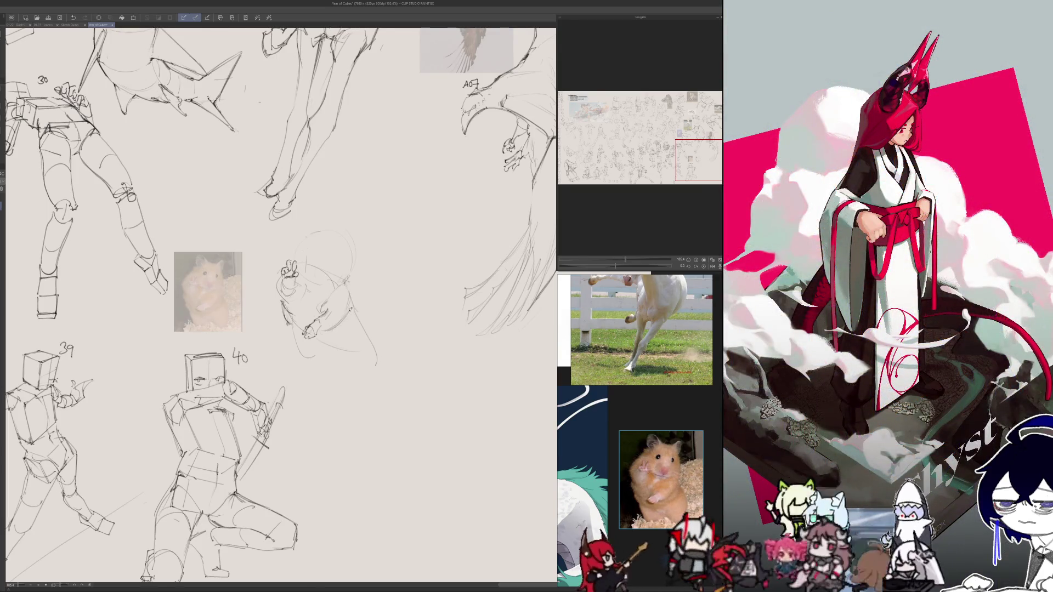
key(h)
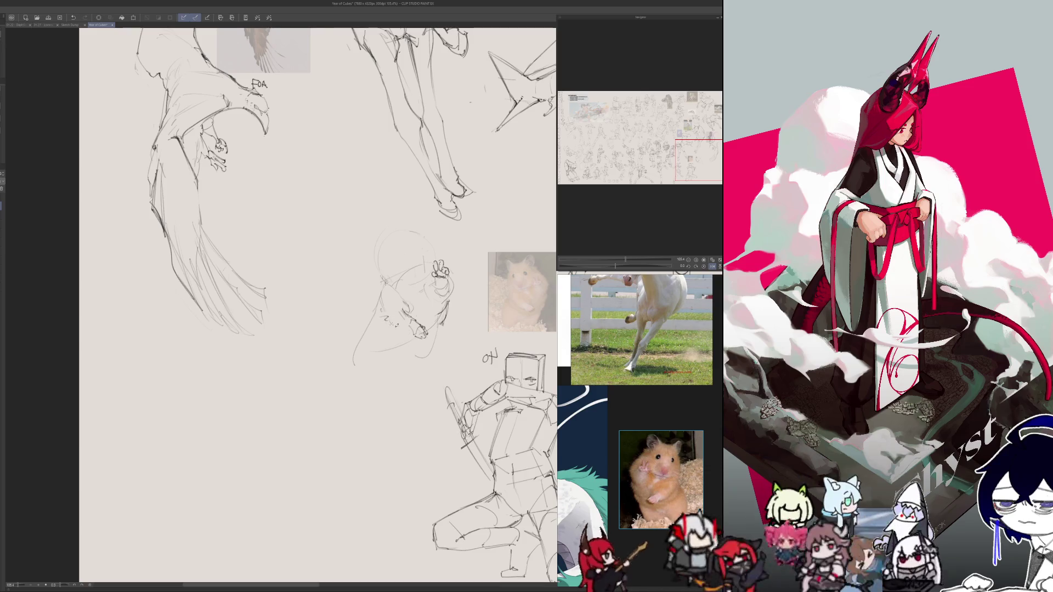
scroll(317, 304, right, 5)
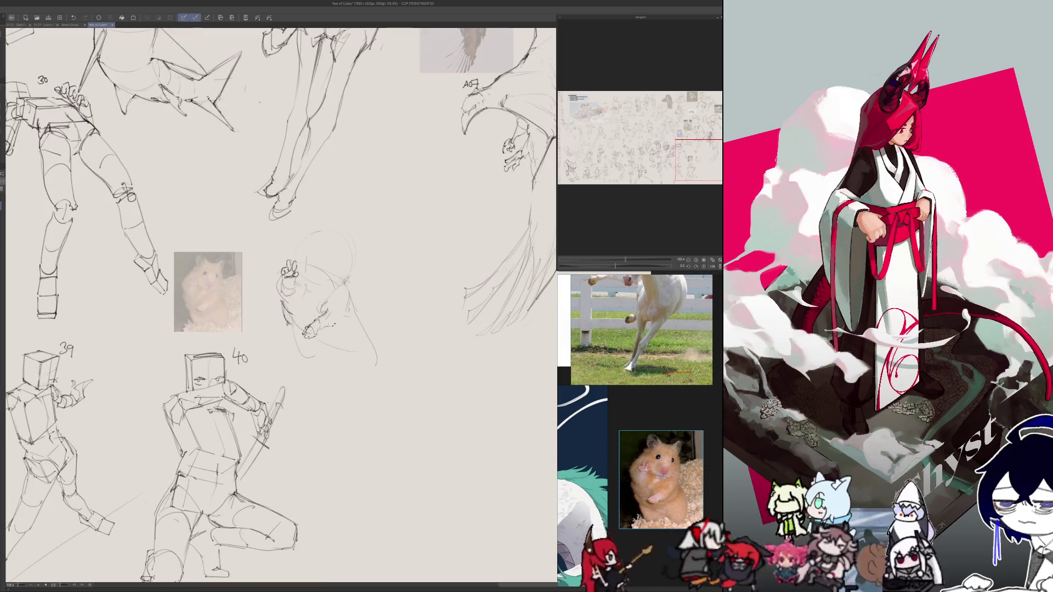
key(h)
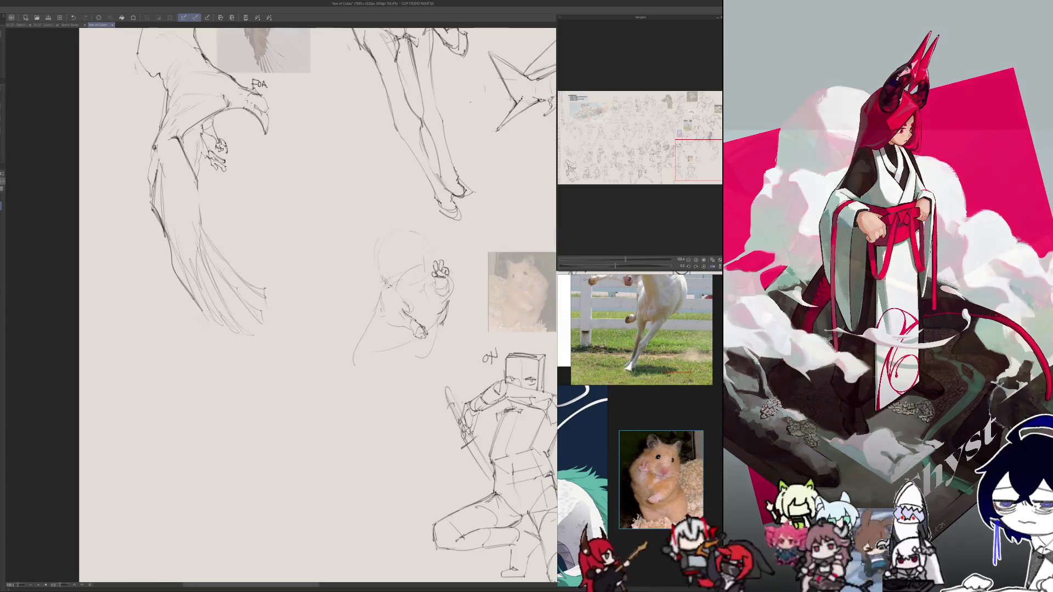
key(ctrl+z)
drag(384, 288, 378, 332)
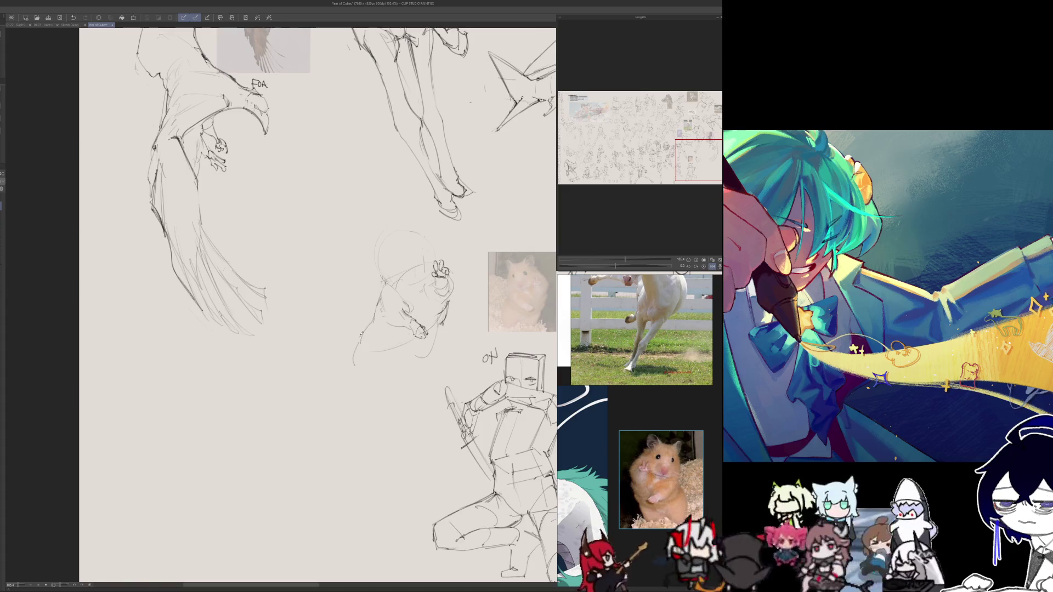
key(h)
key(h)
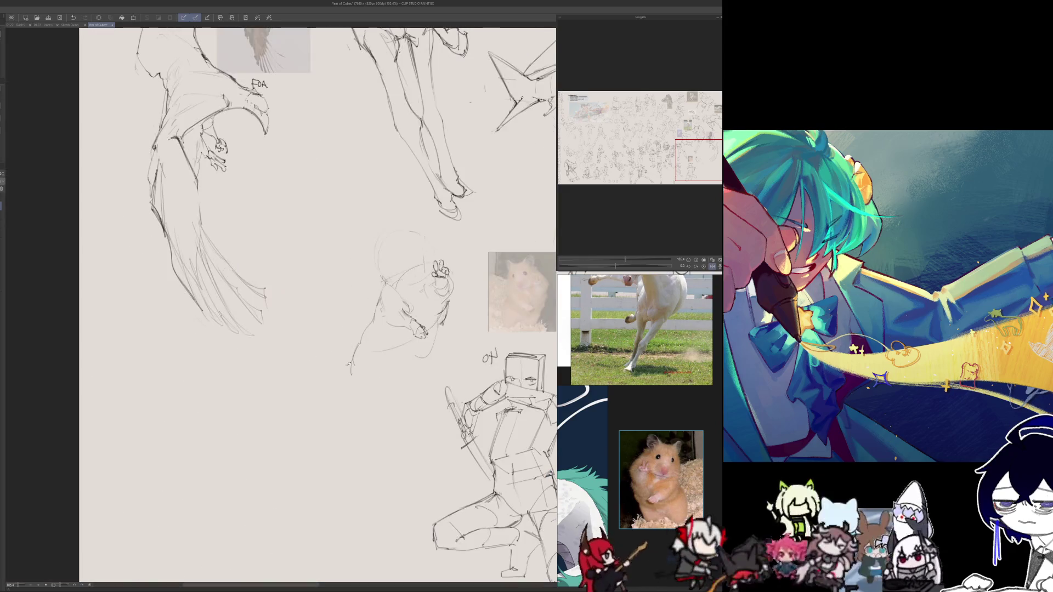
drag(360, 345, 347, 379)
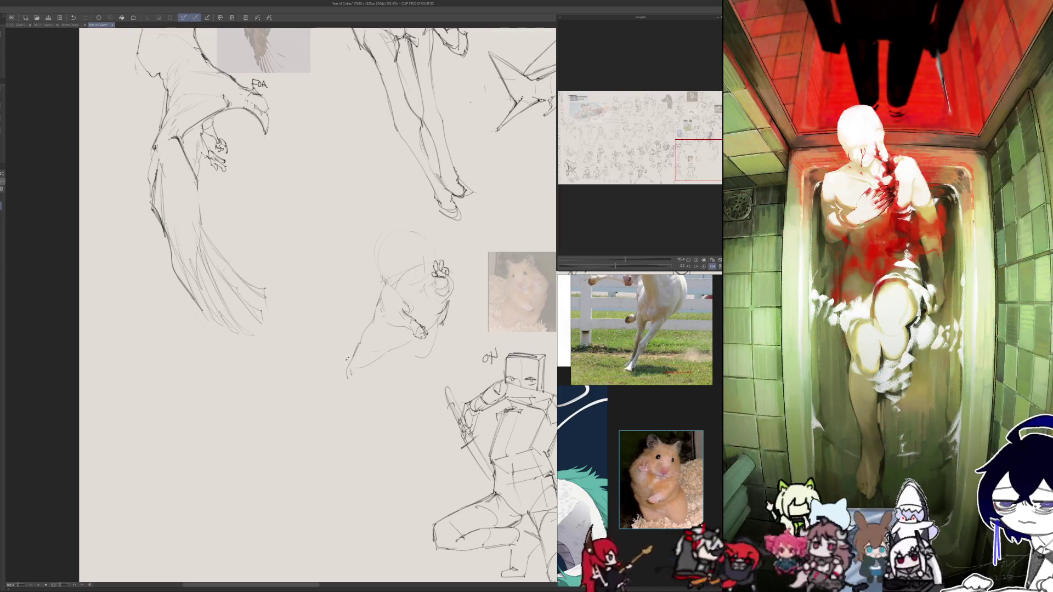
- Add a short stroke to the hamster's body, checking it in mirrored view
key(h)
key(h)
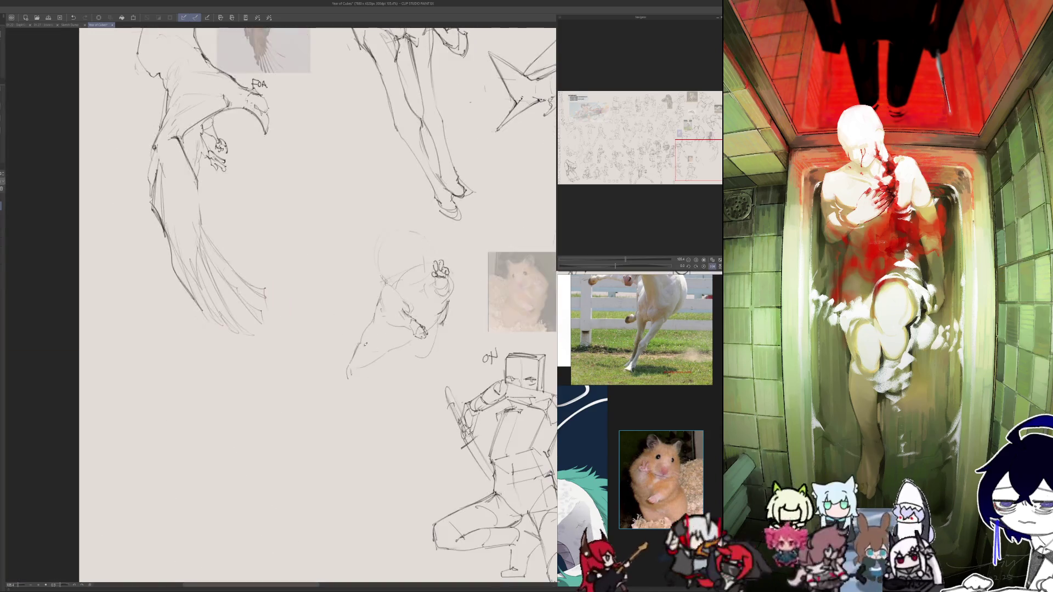
drag(366, 330, 357, 342)
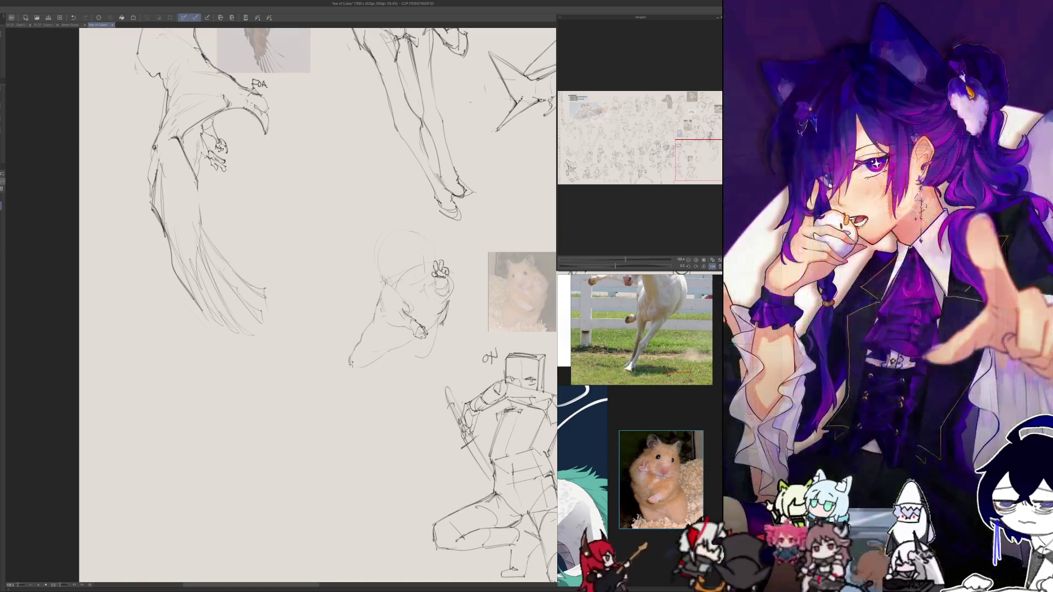
key(h)
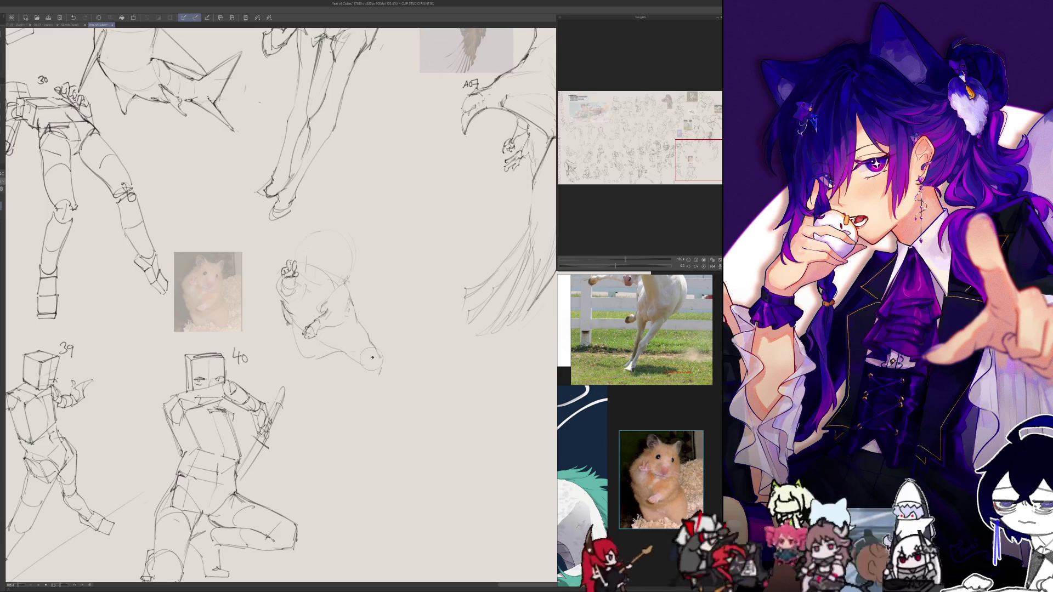
key(h)
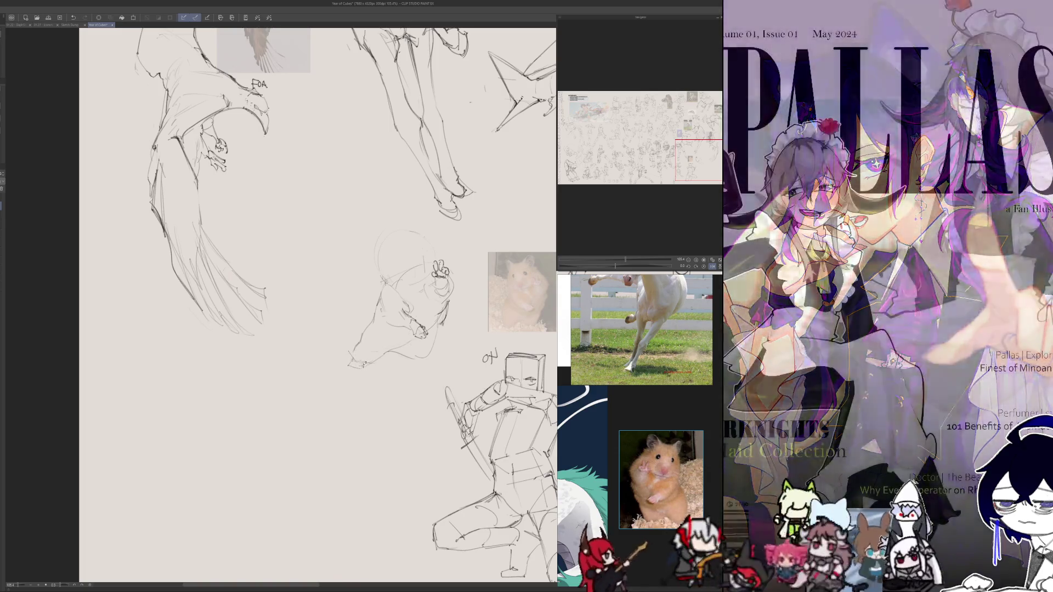
key(h)
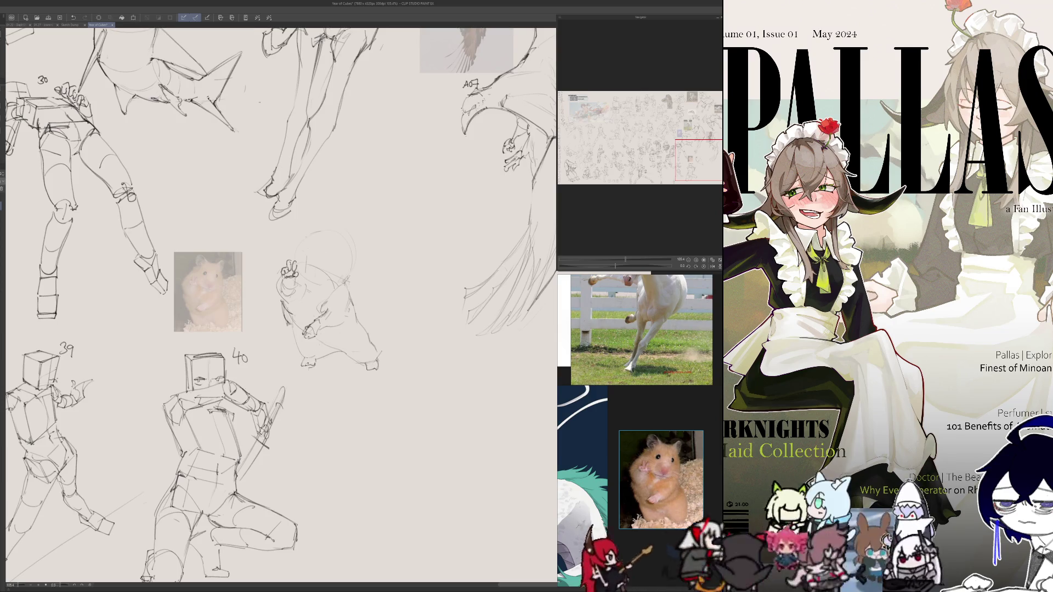
- Compare the sketch mirrored once more, then erase stray lines at the hamster's lower right
key(h)
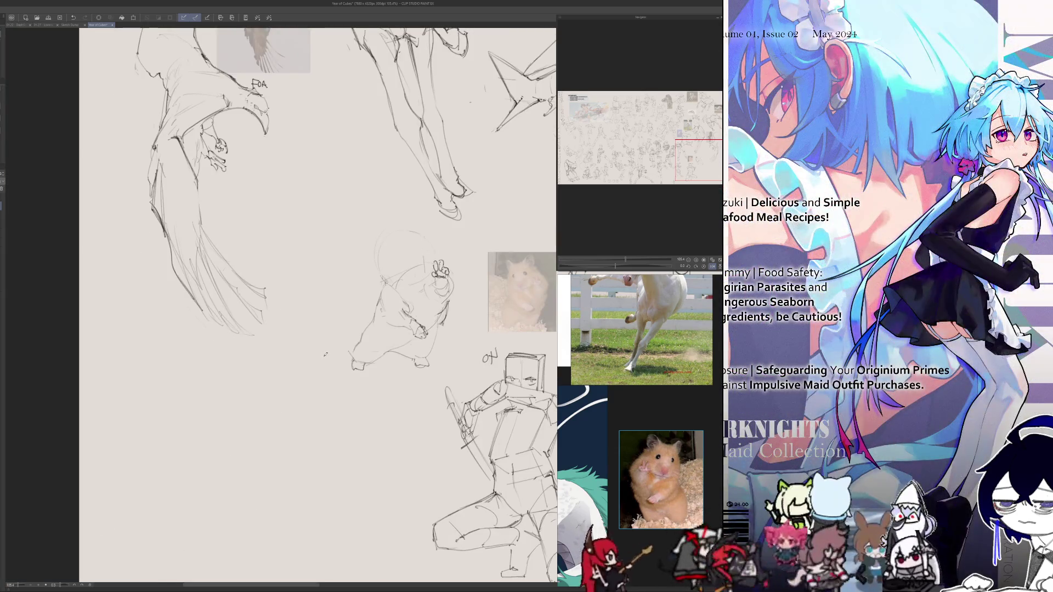
key(h)
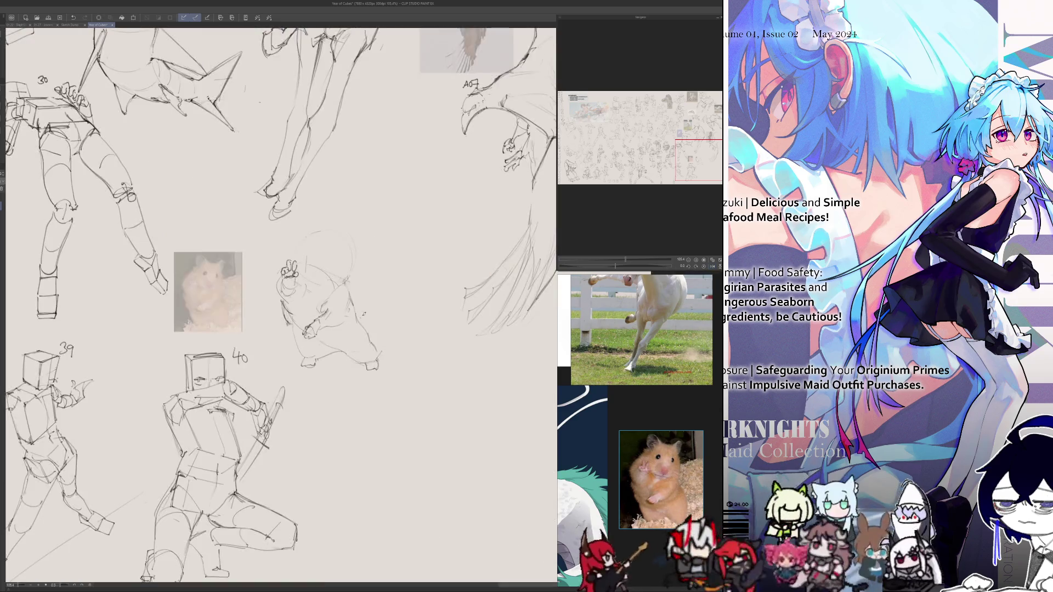
key(h)
key(h)
key(h)
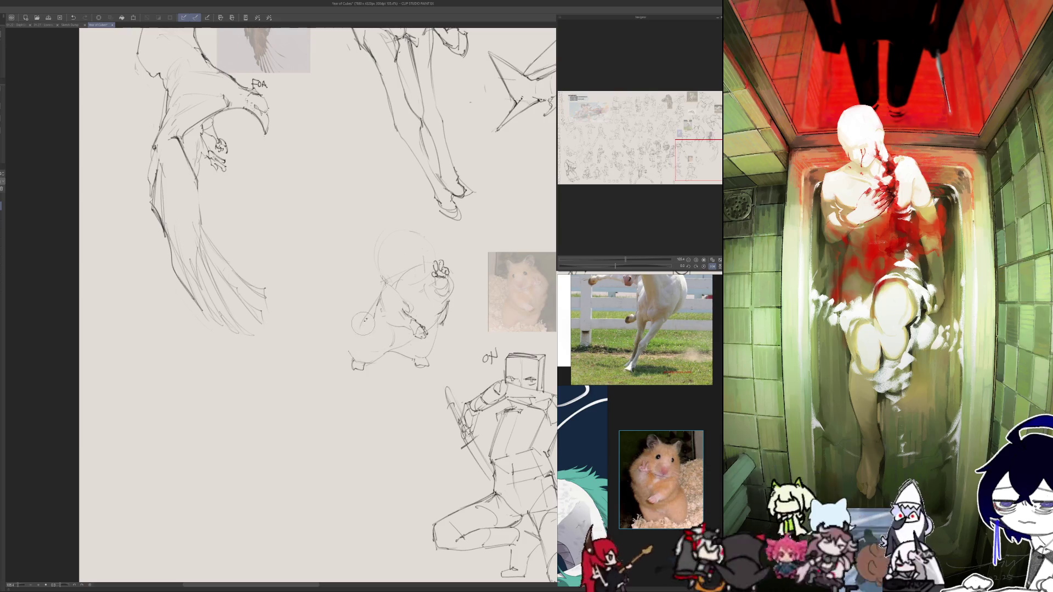
key(h)
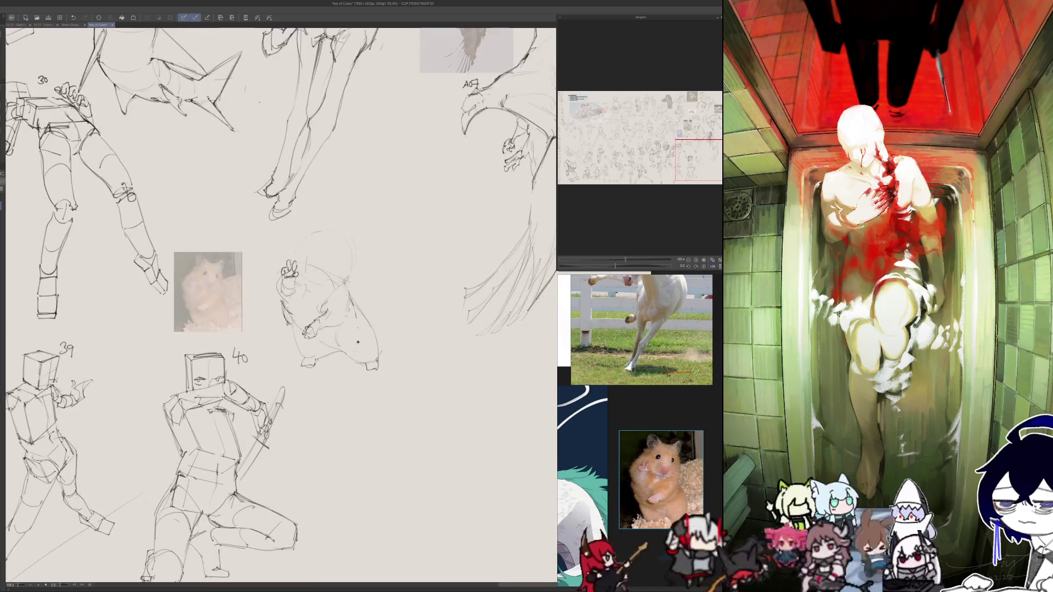
key(e)
drag(377, 366, 367, 359)
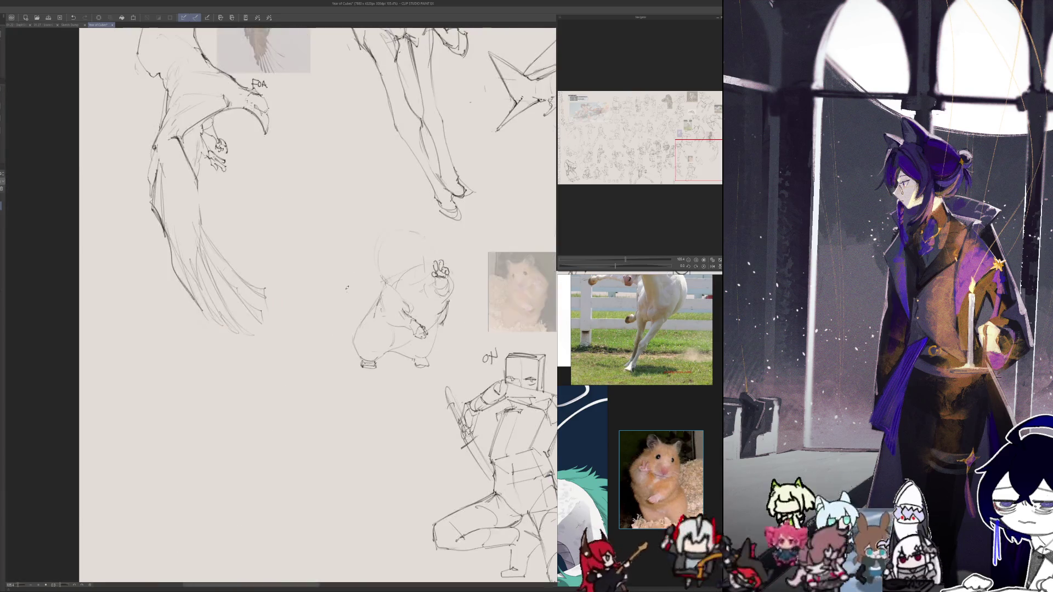
- Refine the hamster's body outline and rounded ear, flipping the canvas repeatedly to check proportions
key(h)
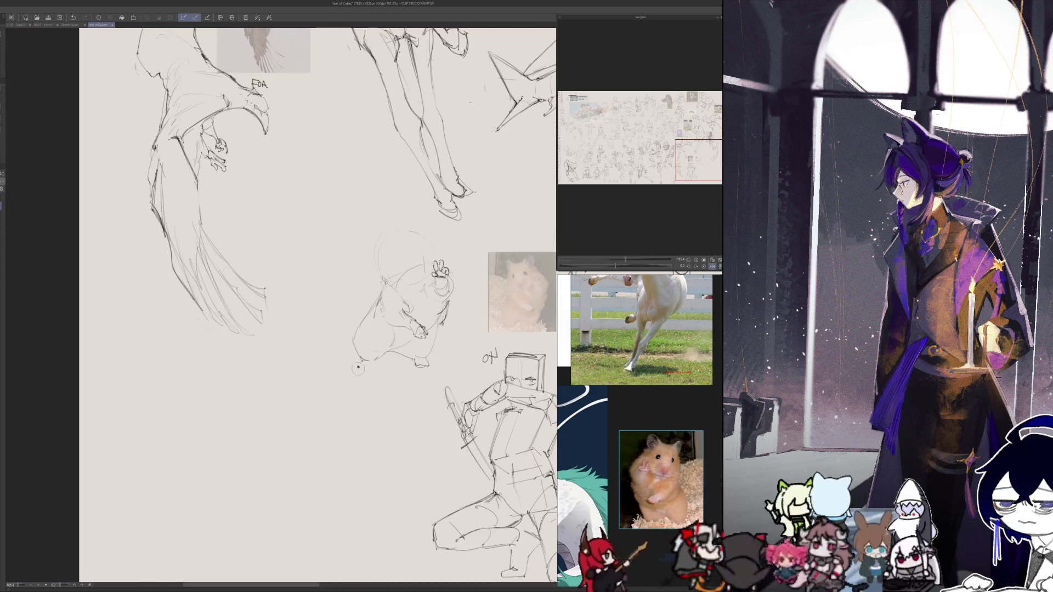
key(h)
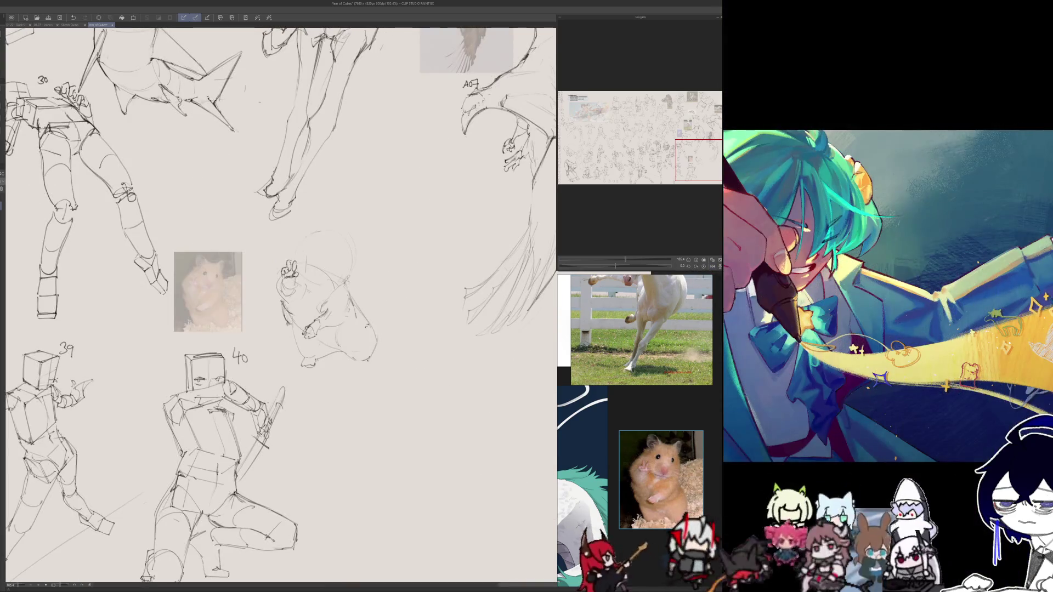
key(h)
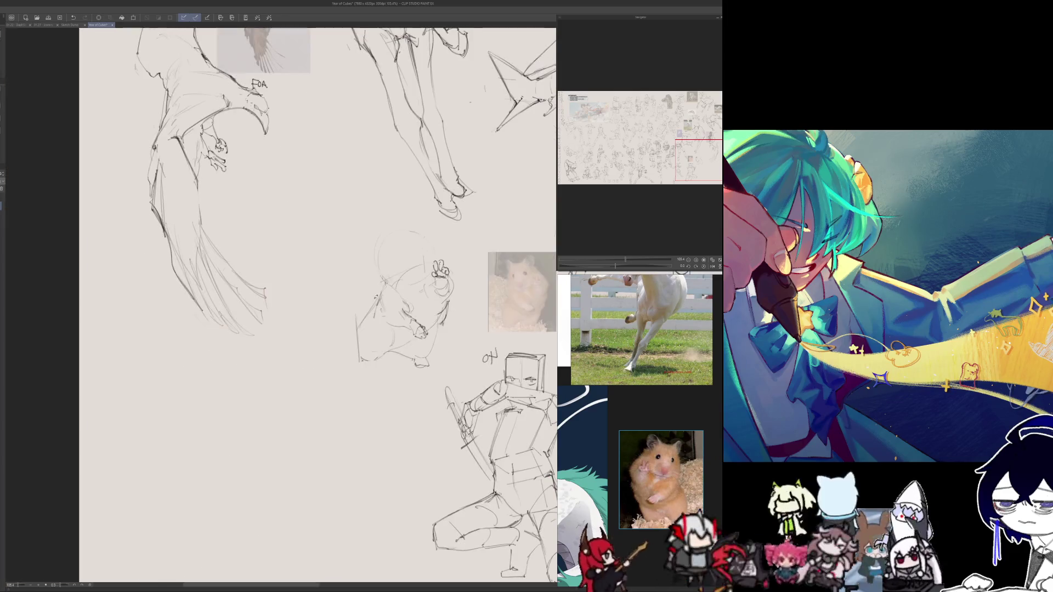
drag(360, 355, 366, 374)
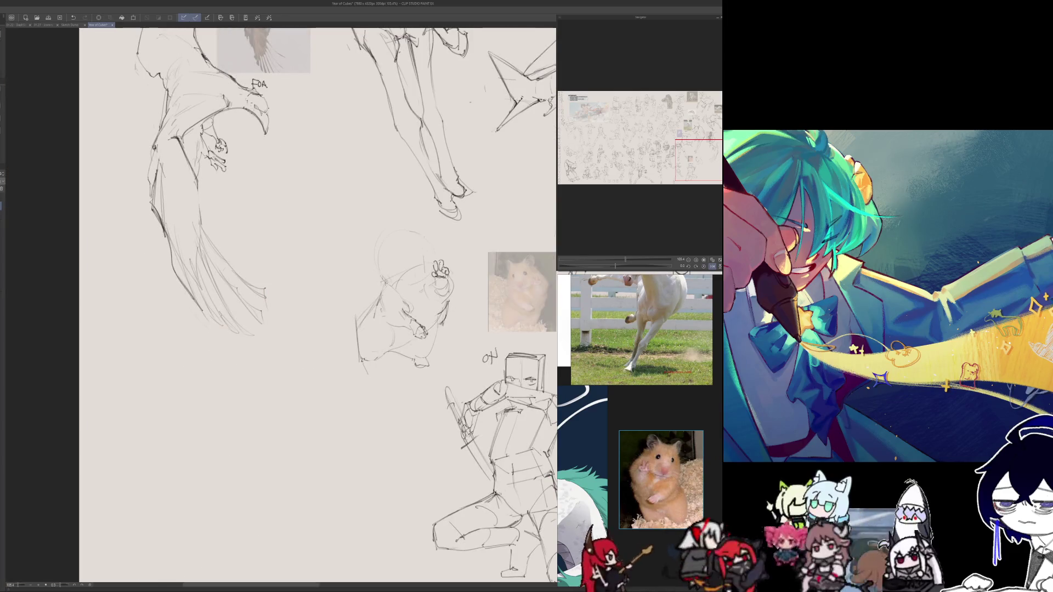
key(h)
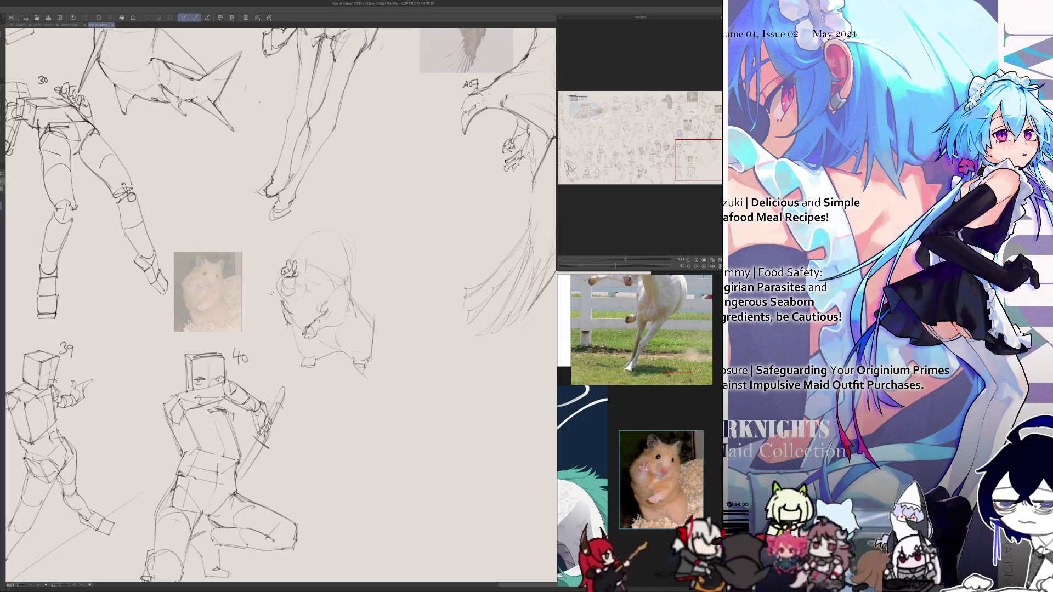
key(h)
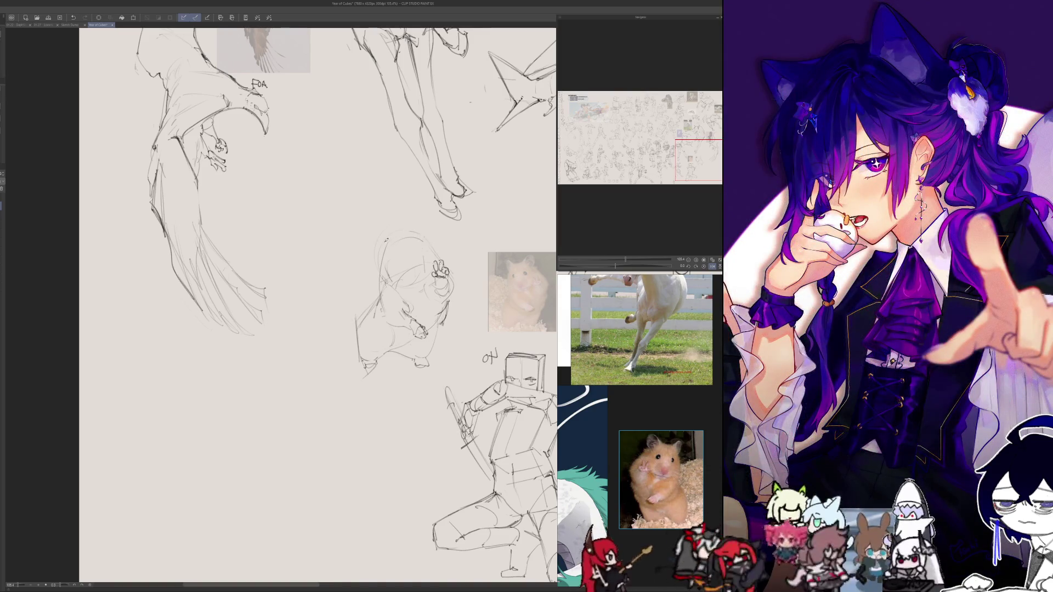
key(h)
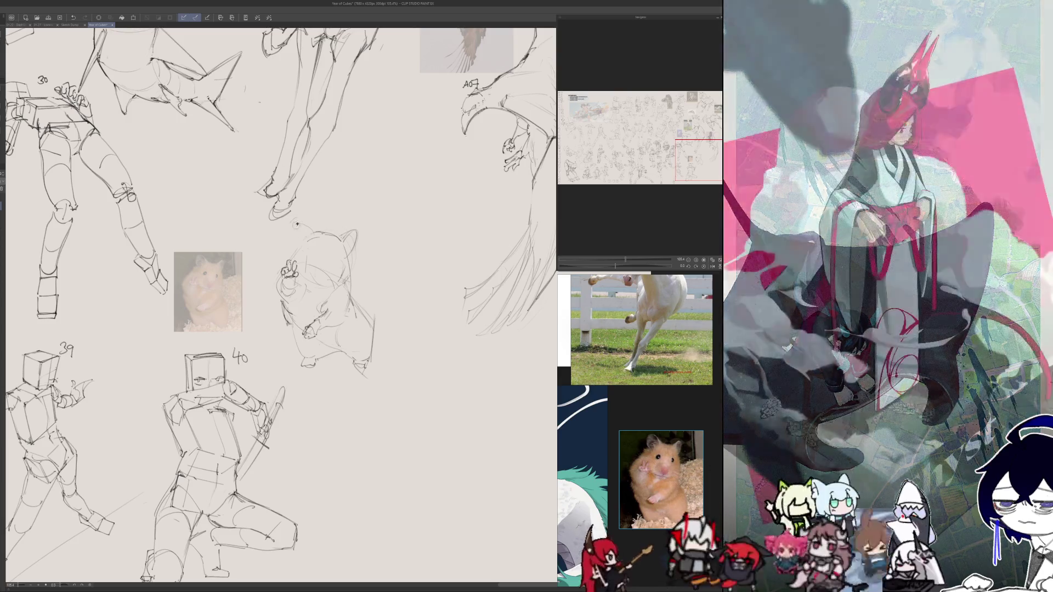
key(h)
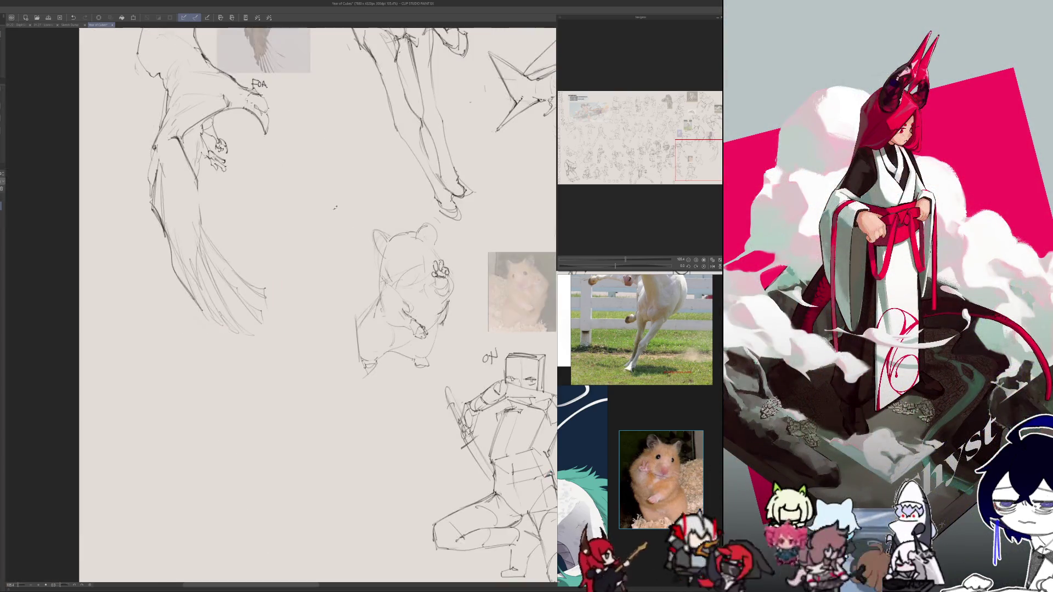
key(h)
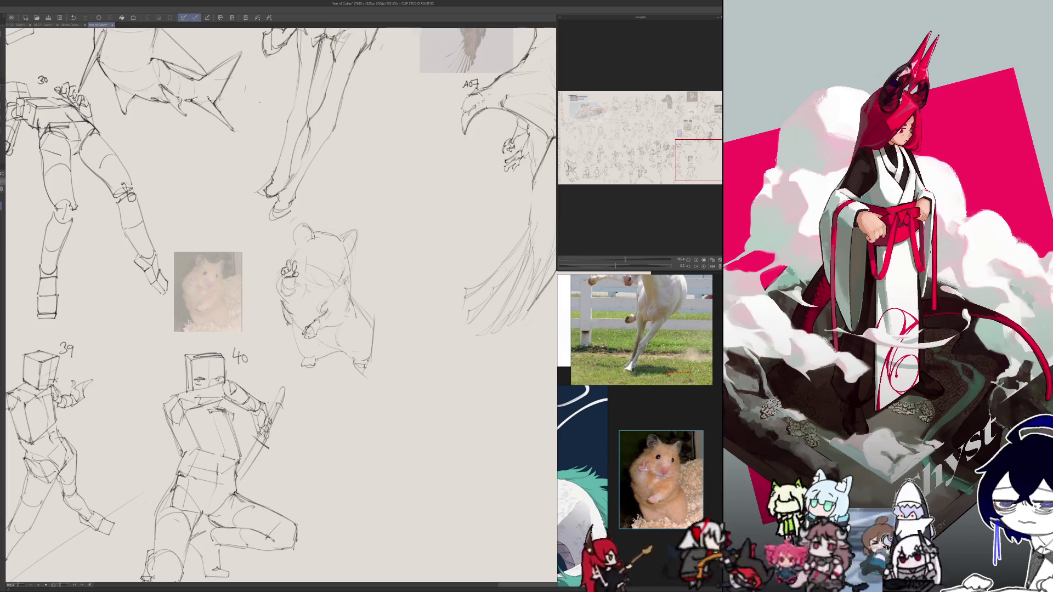
key(h)
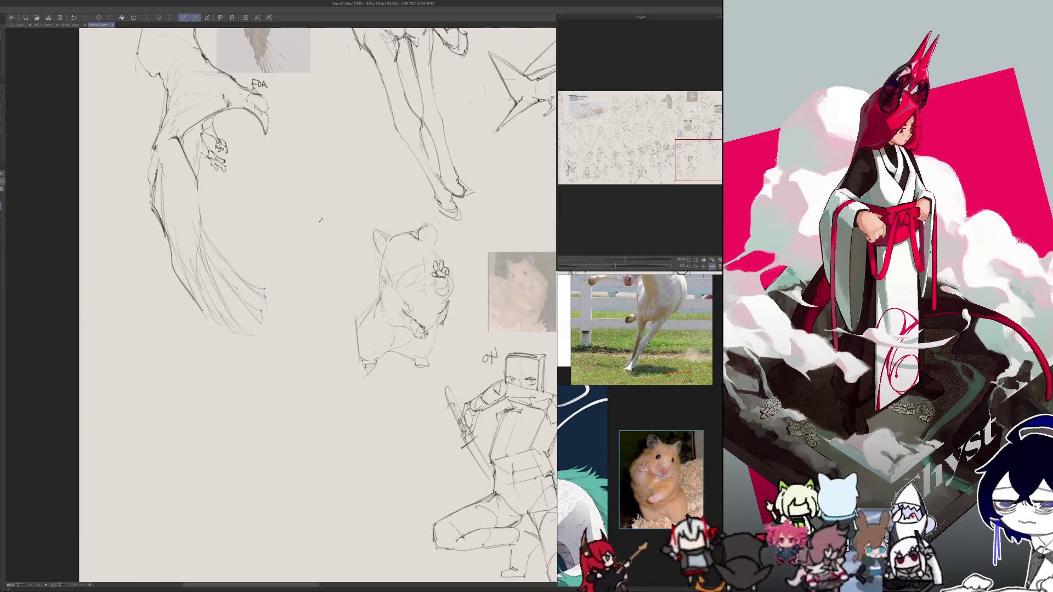
key(h)
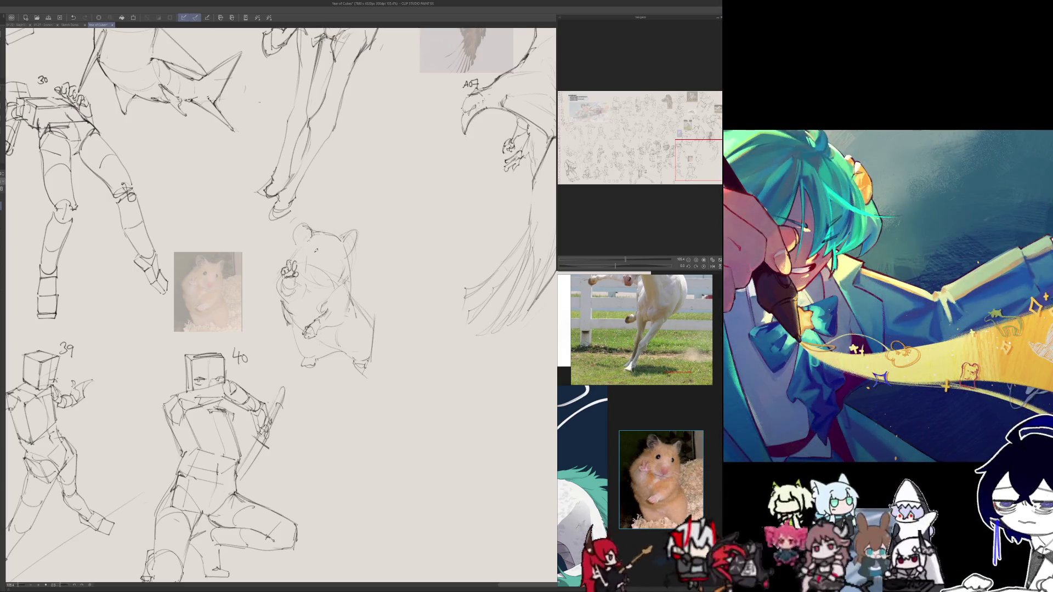
key(ctrl+z)
drag(310, 244, 311, 255)
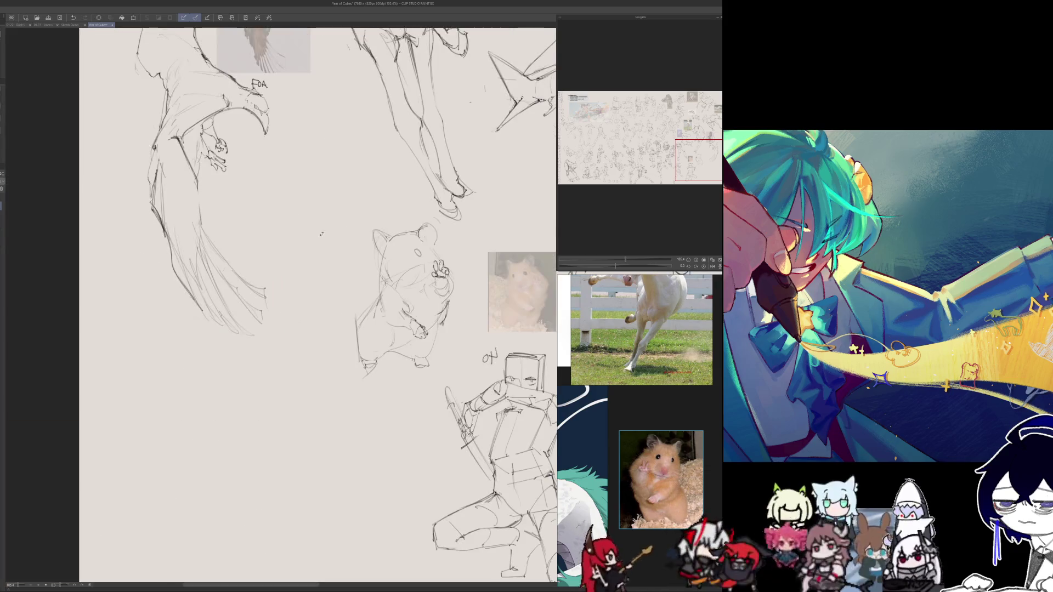
key(h)
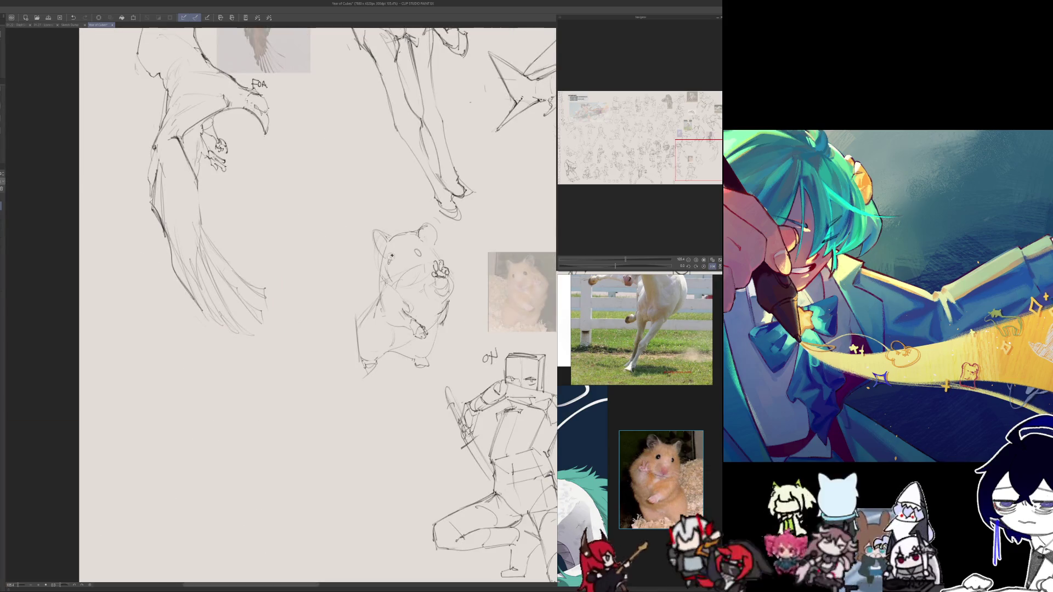
key(h)
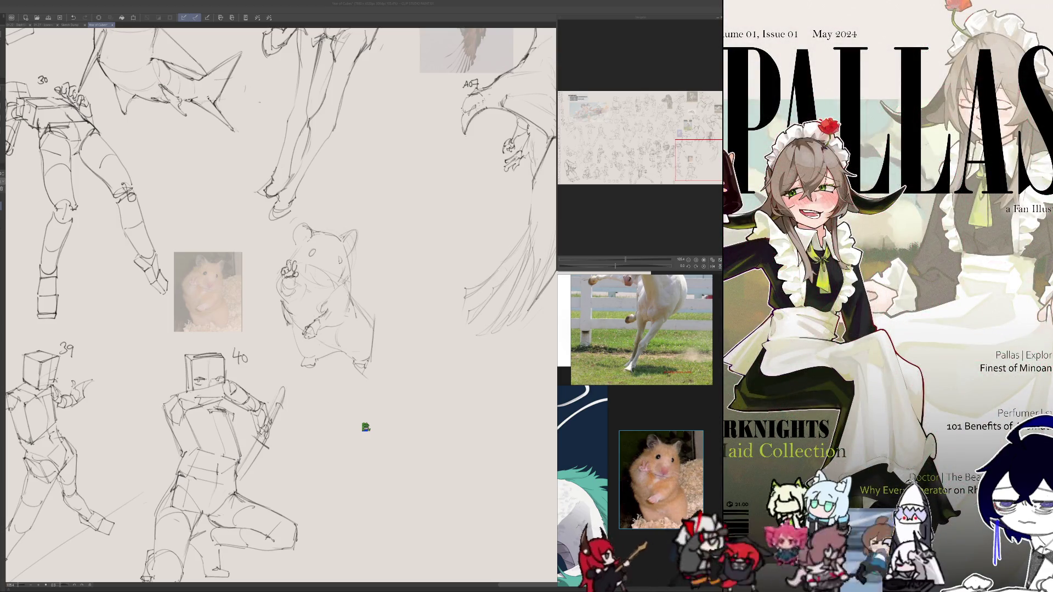
click(317, 268)
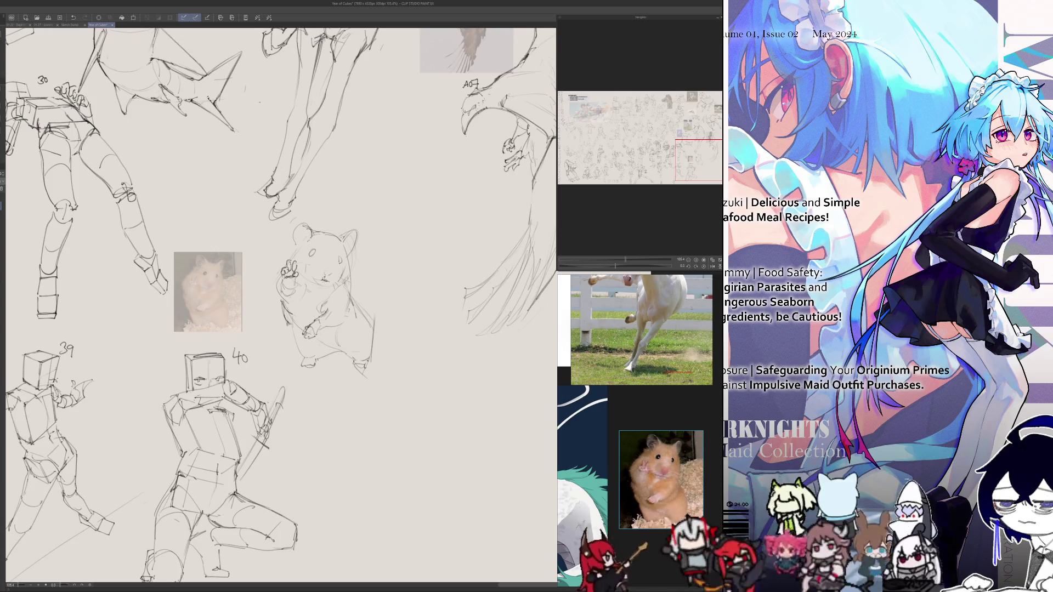
key(h)
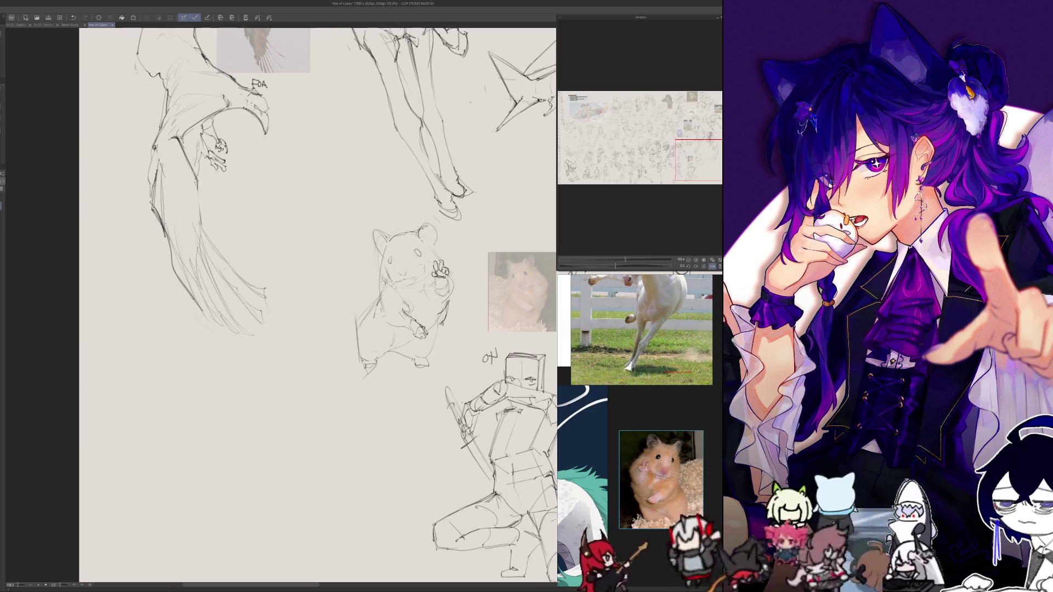
key(h)
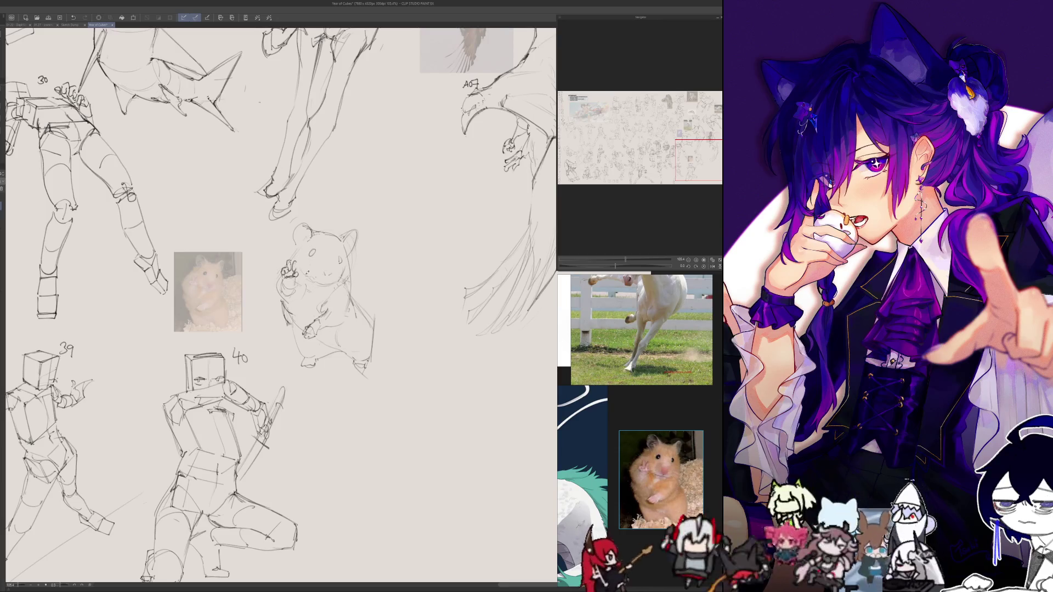
key(h)
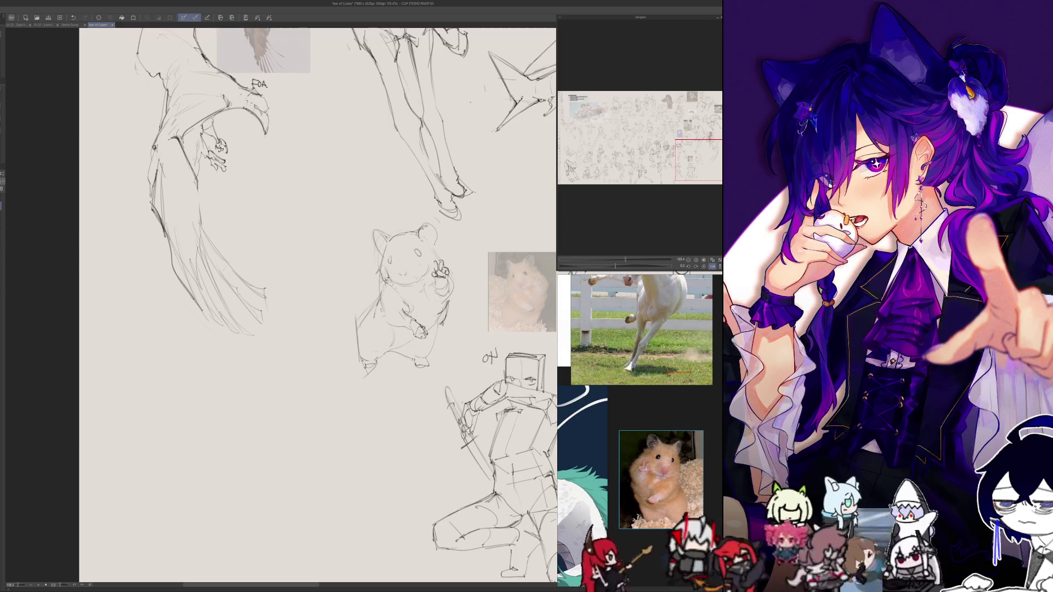
key(h)
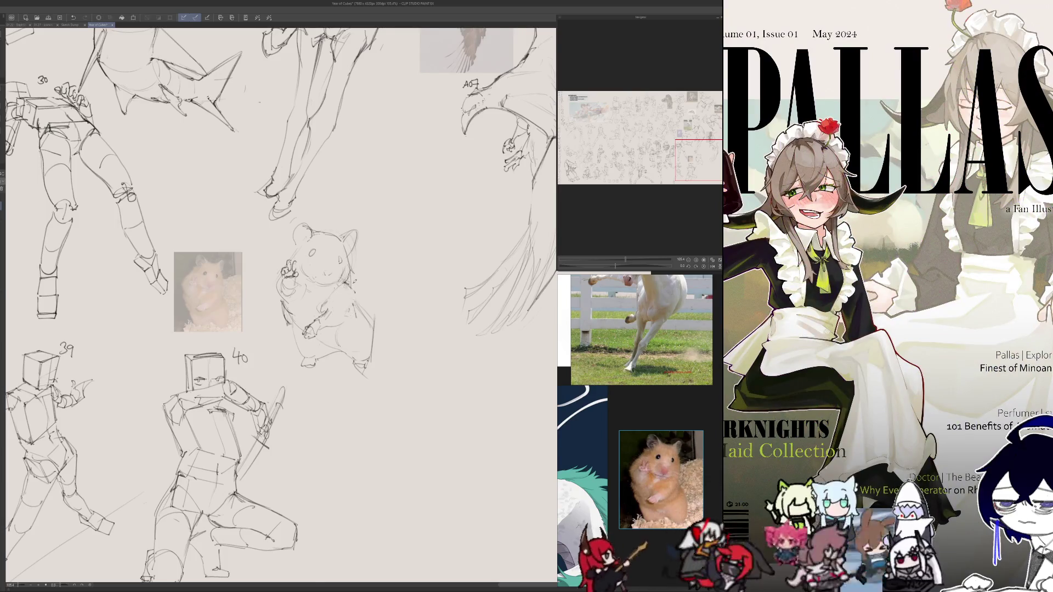
key(h)
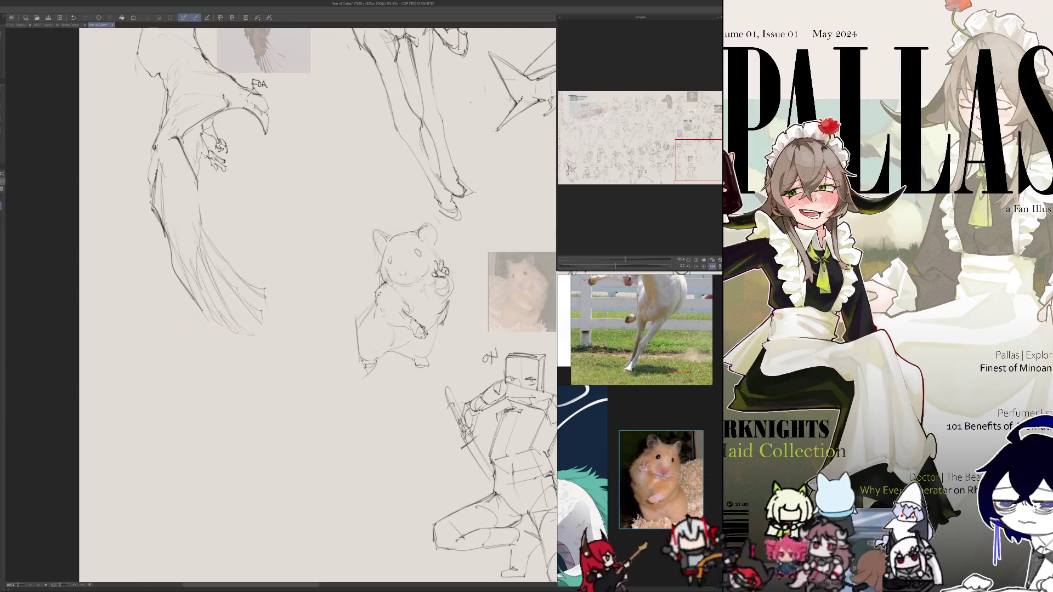
key(h)
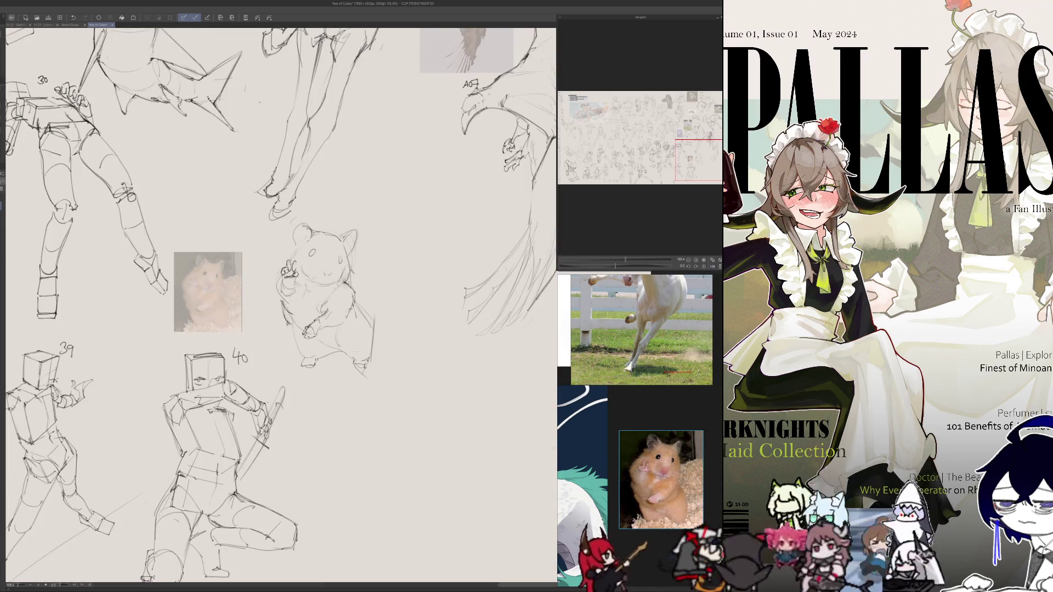
key(h)
key(h)
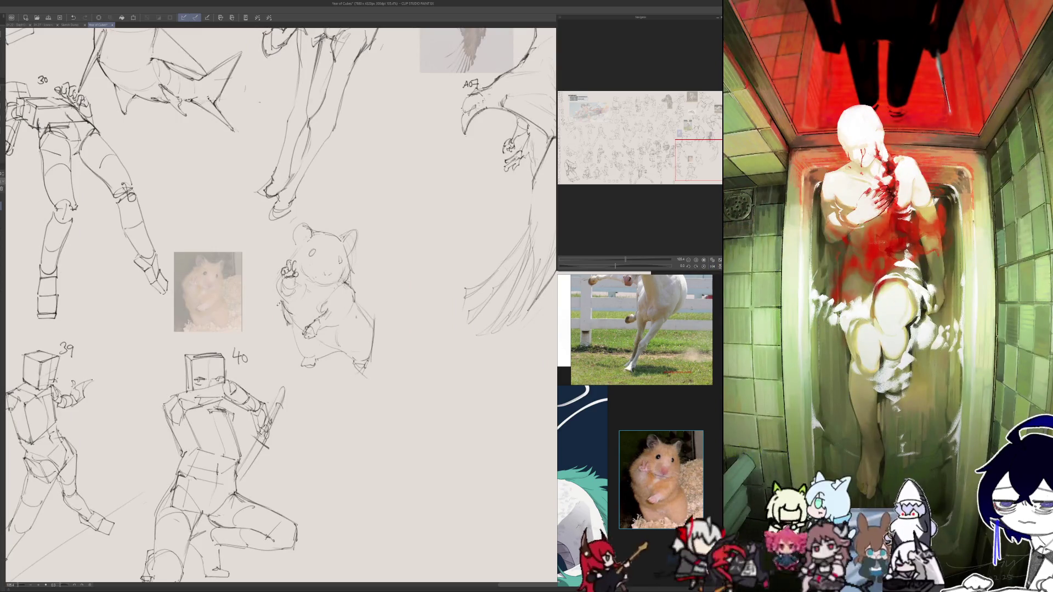
key(h)
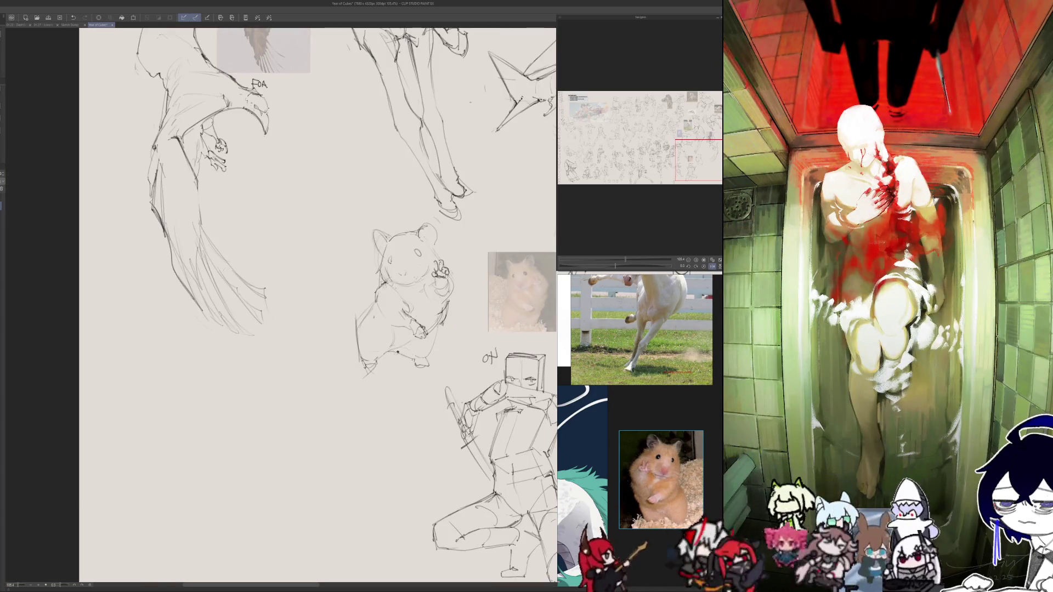
key(h)
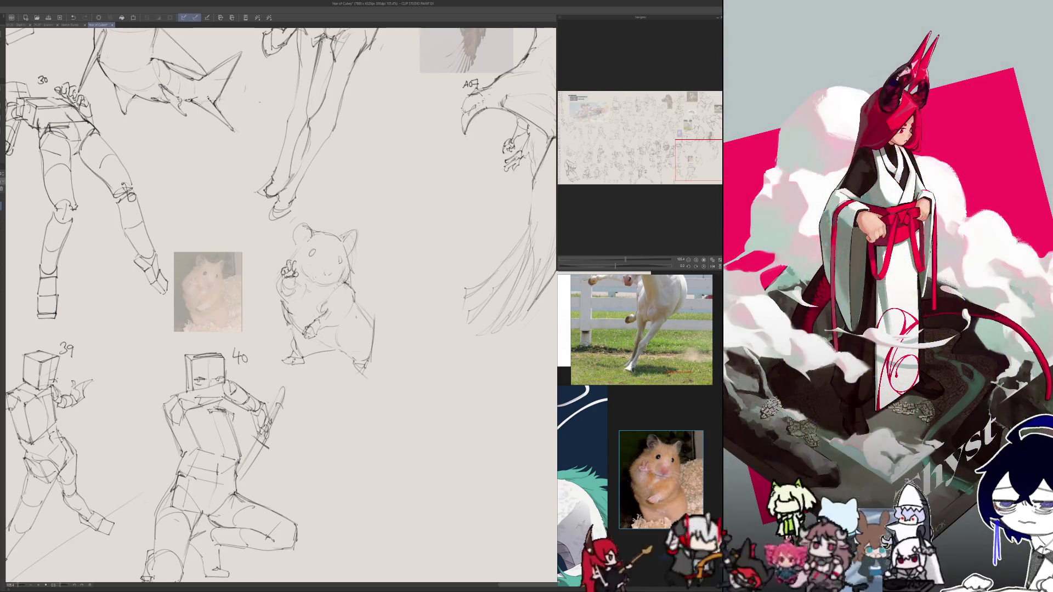
key(h)
key(h)
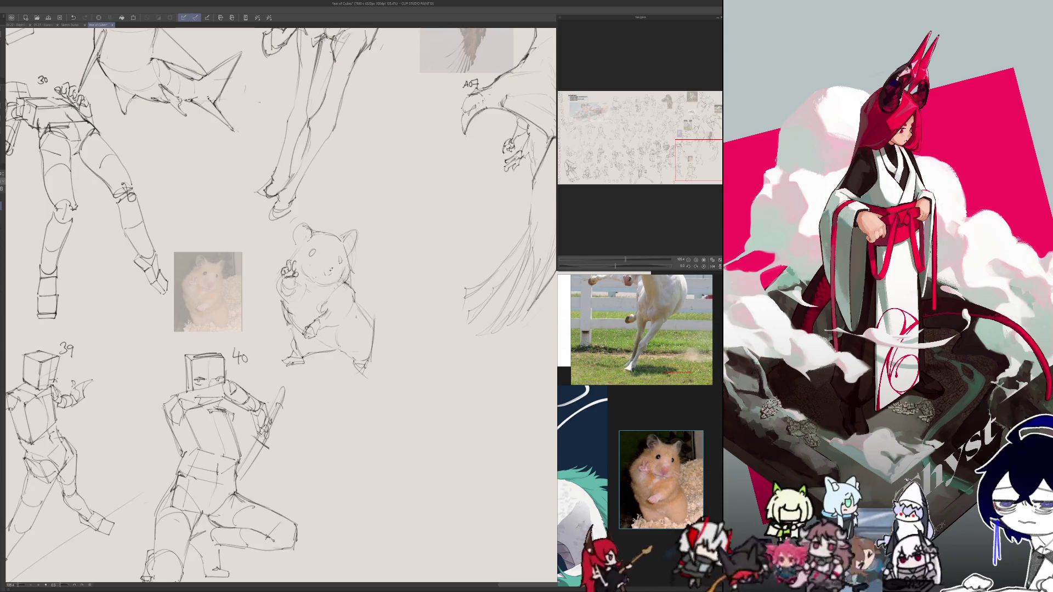
scroll(365, 192, up, 2)
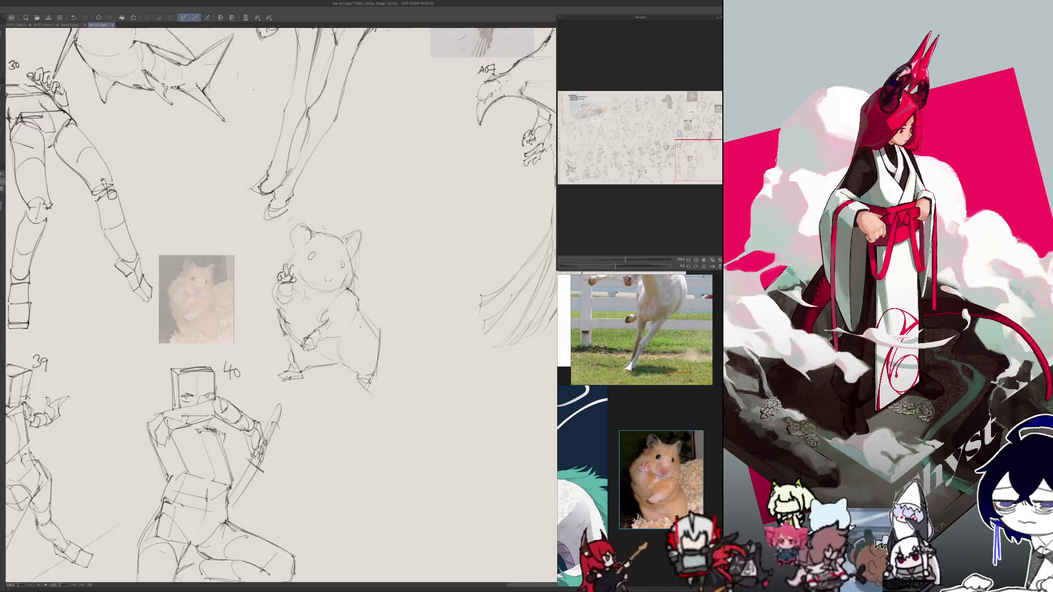
- Zoom in and darken both of the hamster's eyes with dense pencil strokes
scroll(323, 274, up, 2)
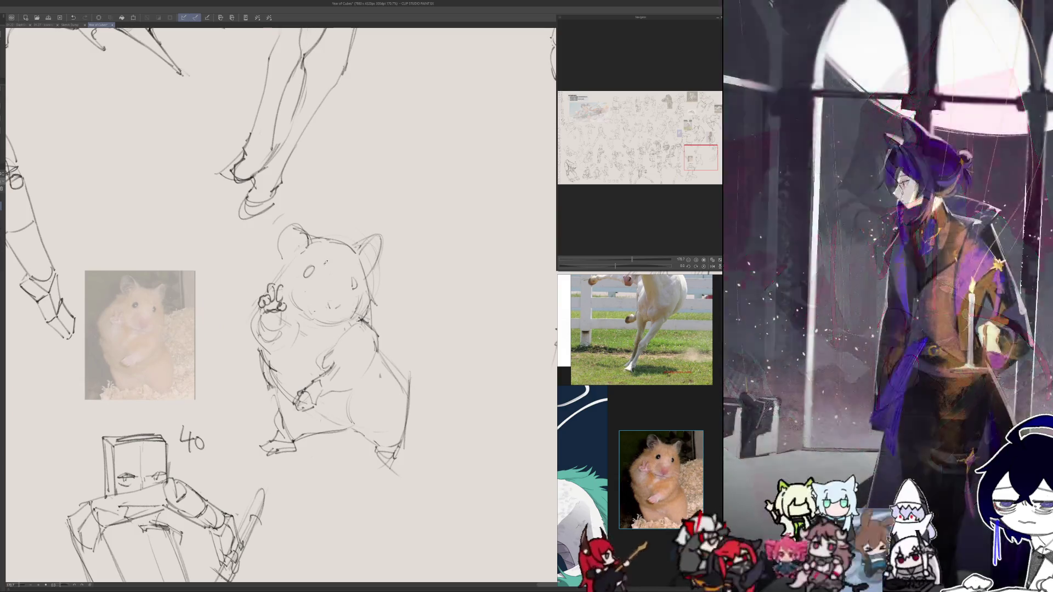
drag(307, 266, 313, 274)
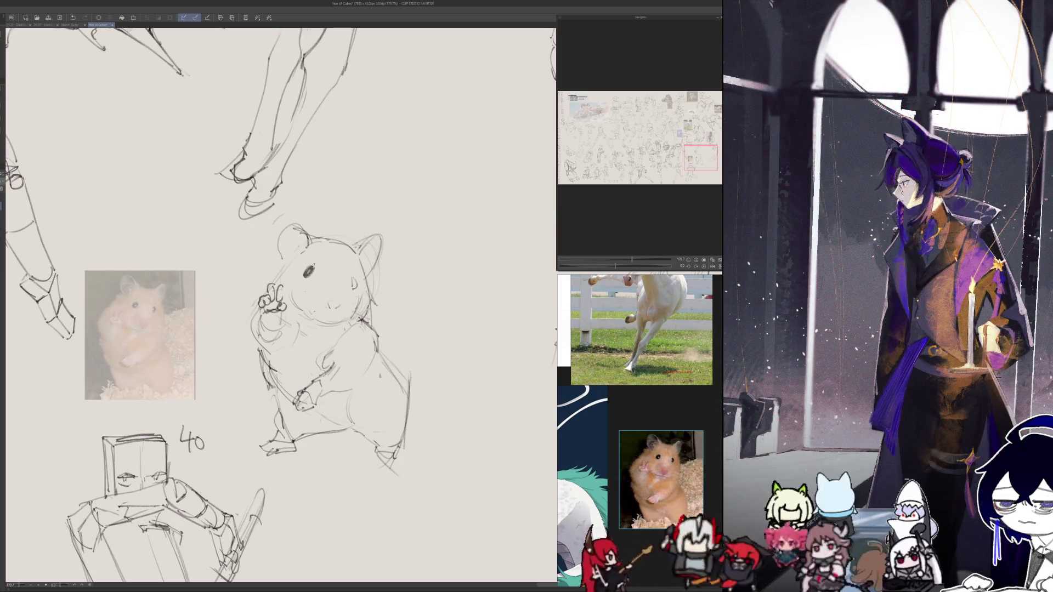
drag(354, 279, 356, 288)
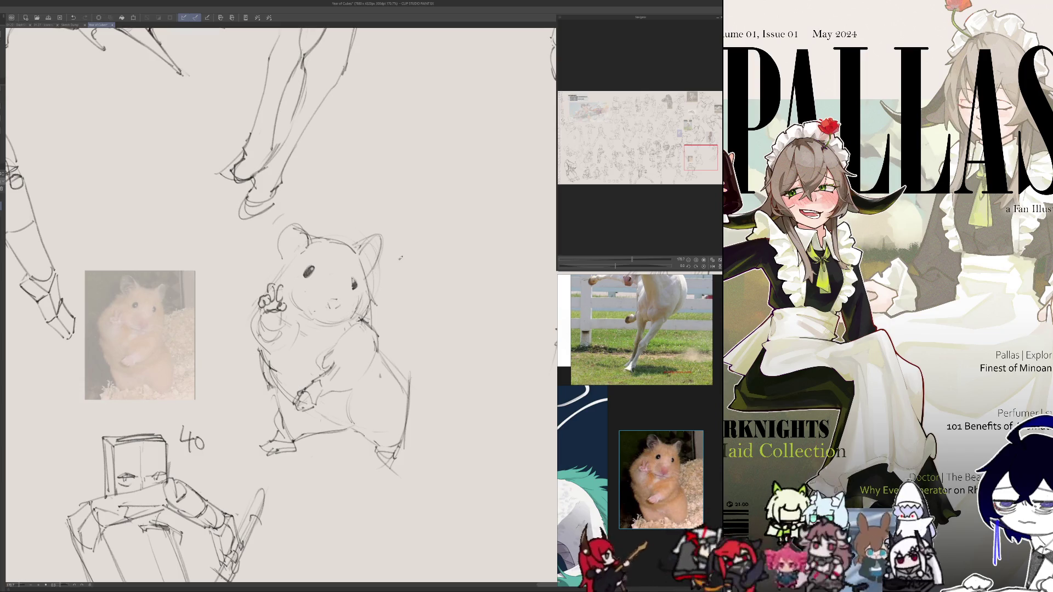
scroll(359, 255, down, 3)
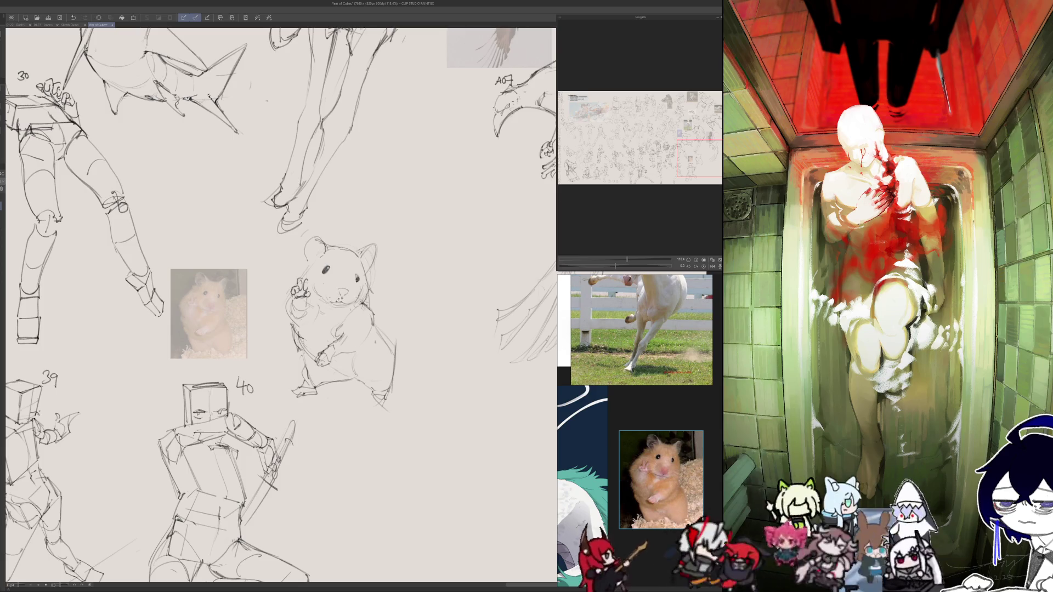
- Check the hamster in mirrored view, then write the label A09 to its right
key(h)
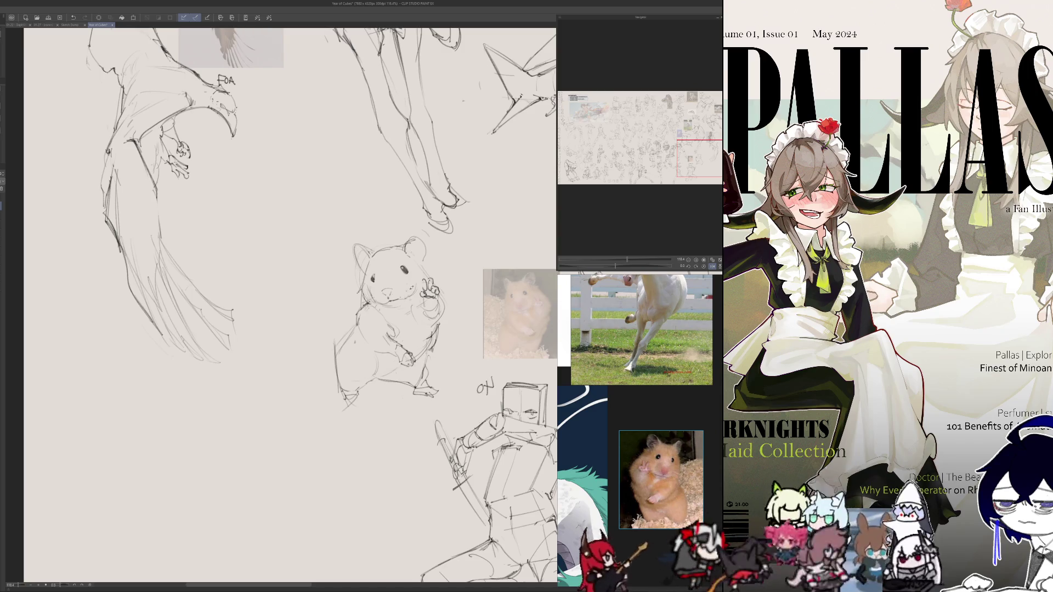
key(h)
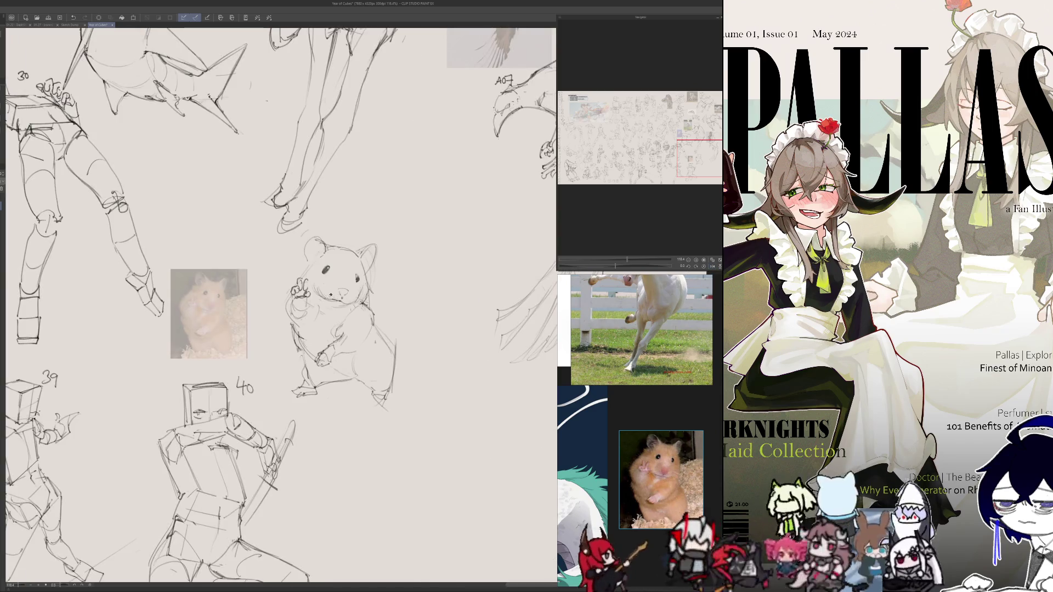
key(h)
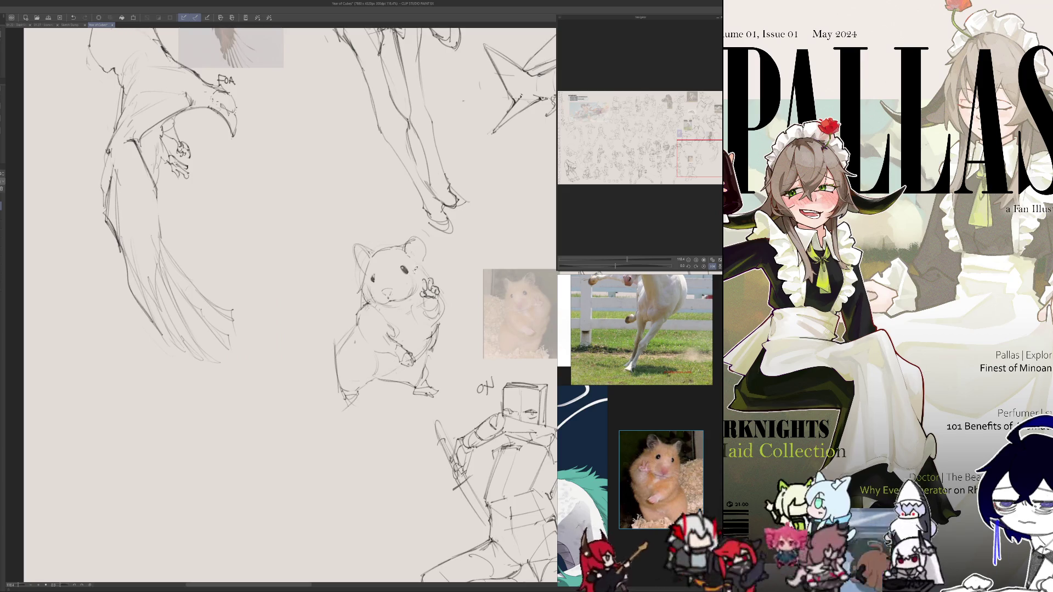
key(h)
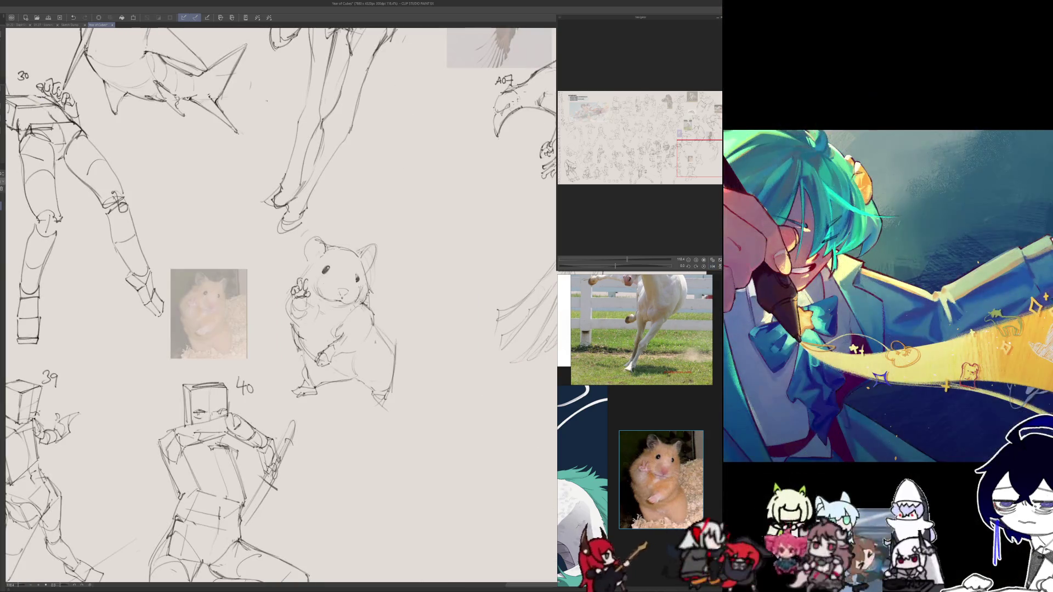
key(h)
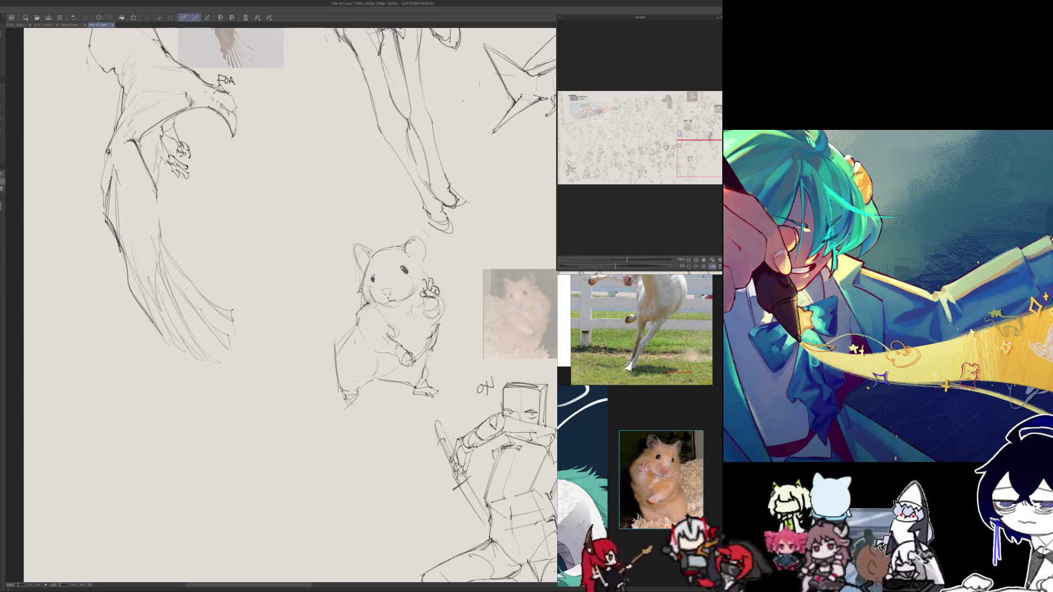
key(h)
key(h)
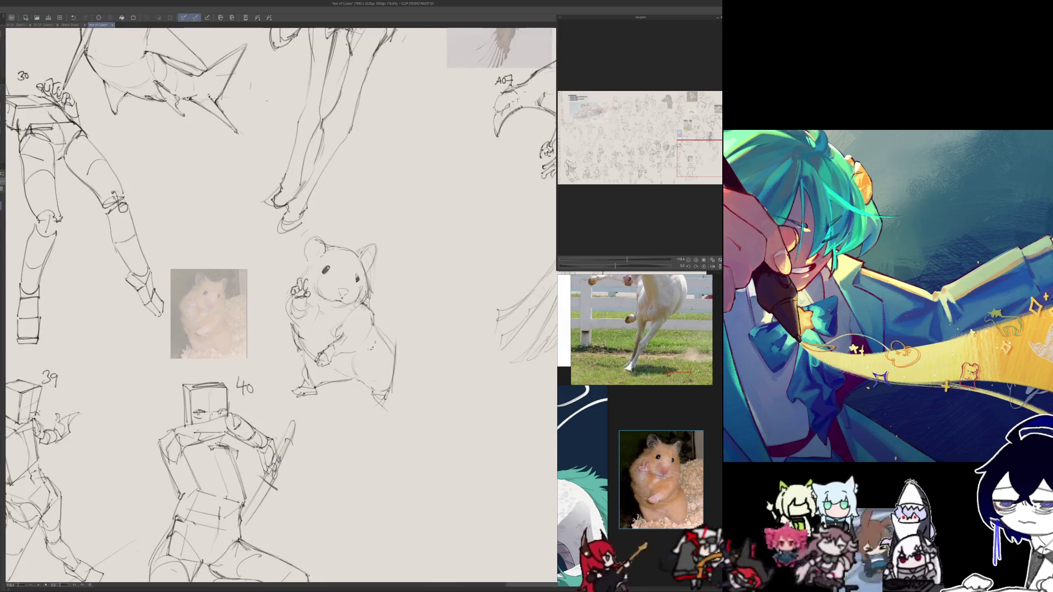
key(h)
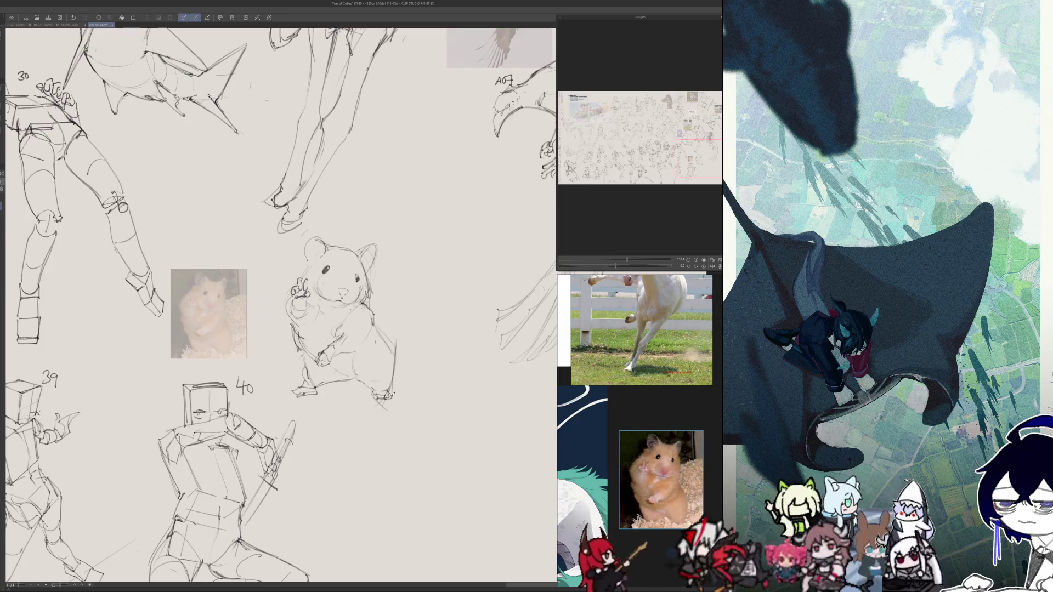
mouse_move(382, 286)
mouse_down()
mouse_move(396, 275)
mouse_move(363, 245)
mouse_up()
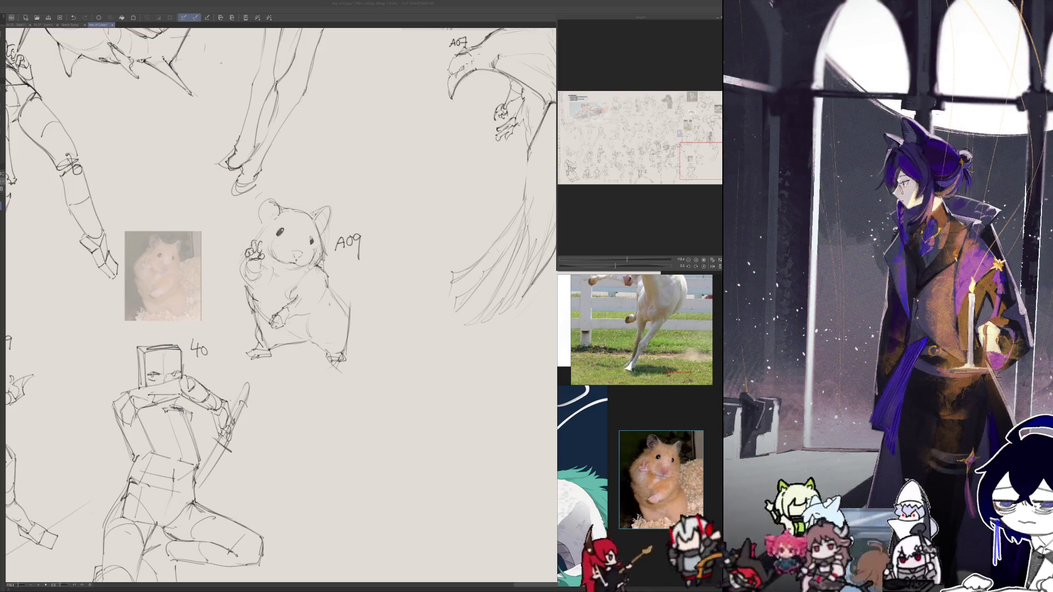
scroll(316, 305, down, 5)
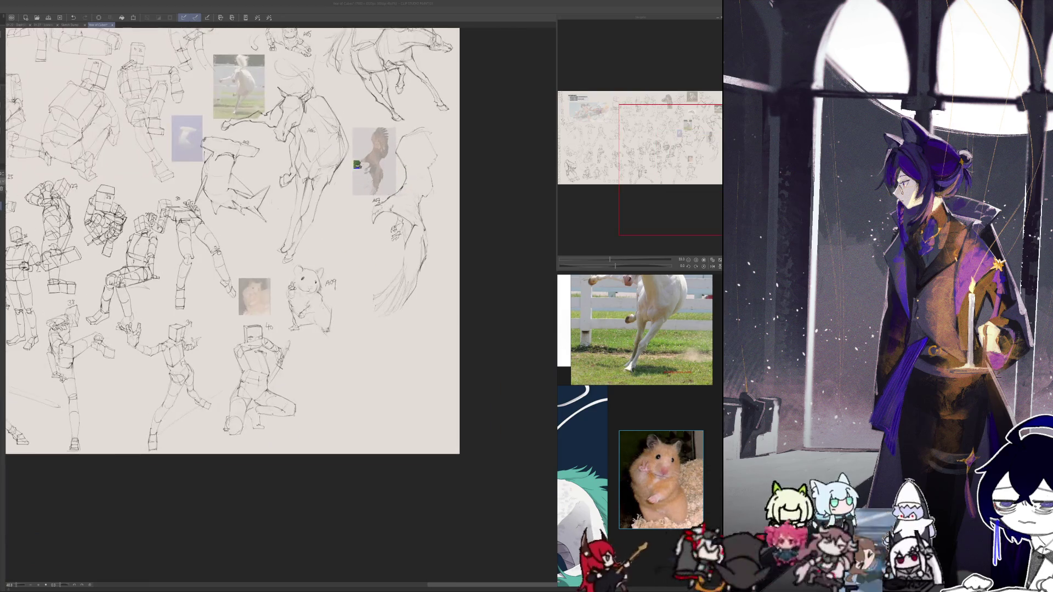
- Zoom out to view the whole sheet, then paste the crocodile figurine photo with Ctrl+V
scroll(359, 165, up, 1)
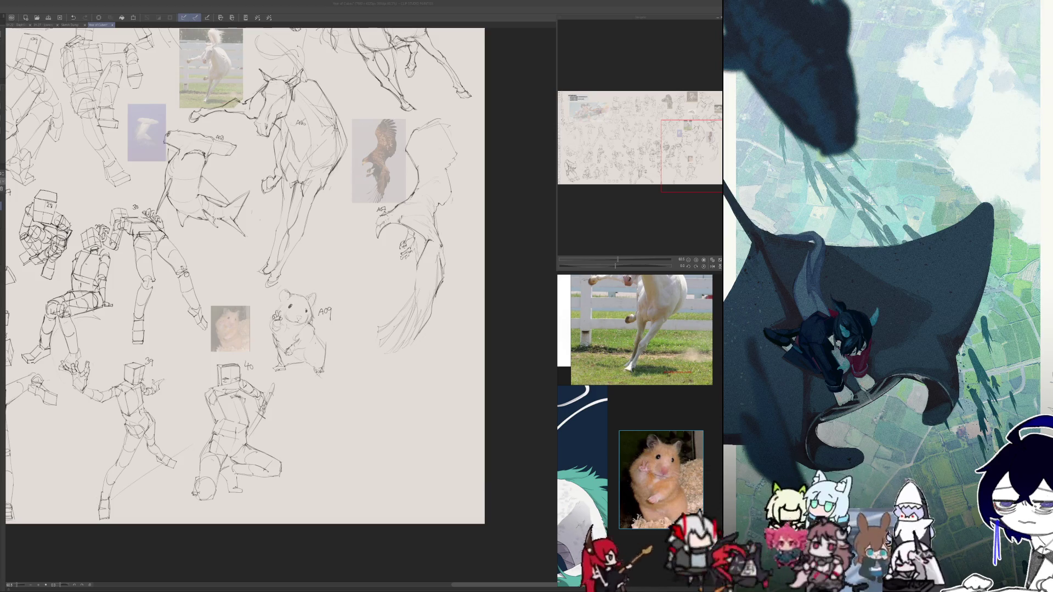
scroll(404, 280, down, 2)
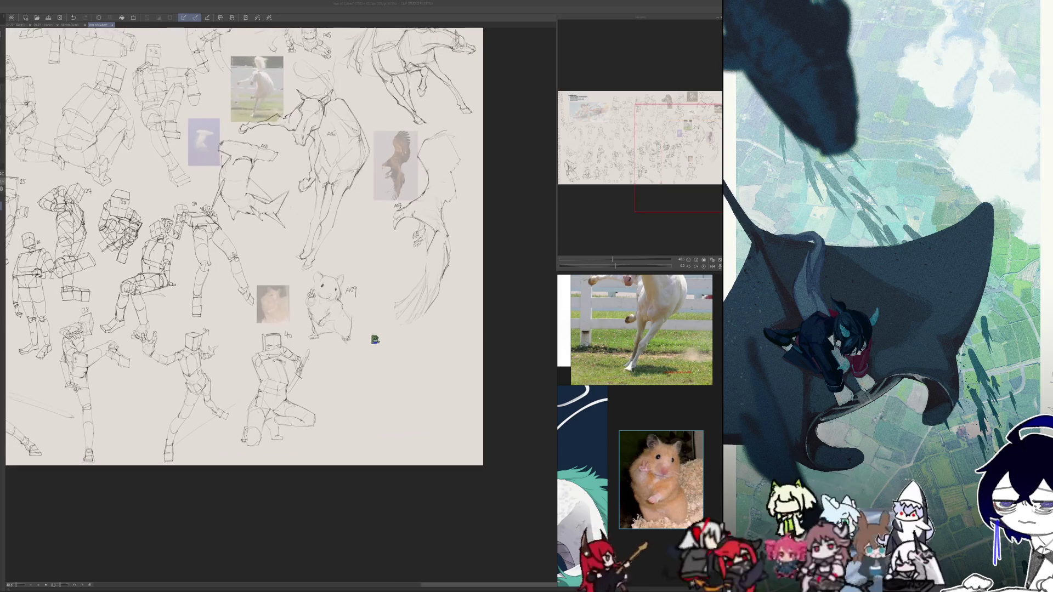
scroll(376, 376, down, 1)
scroll(362, 327, up, 2)
scroll(376, 324, up, 1)
scroll(392, 325, down, 1)
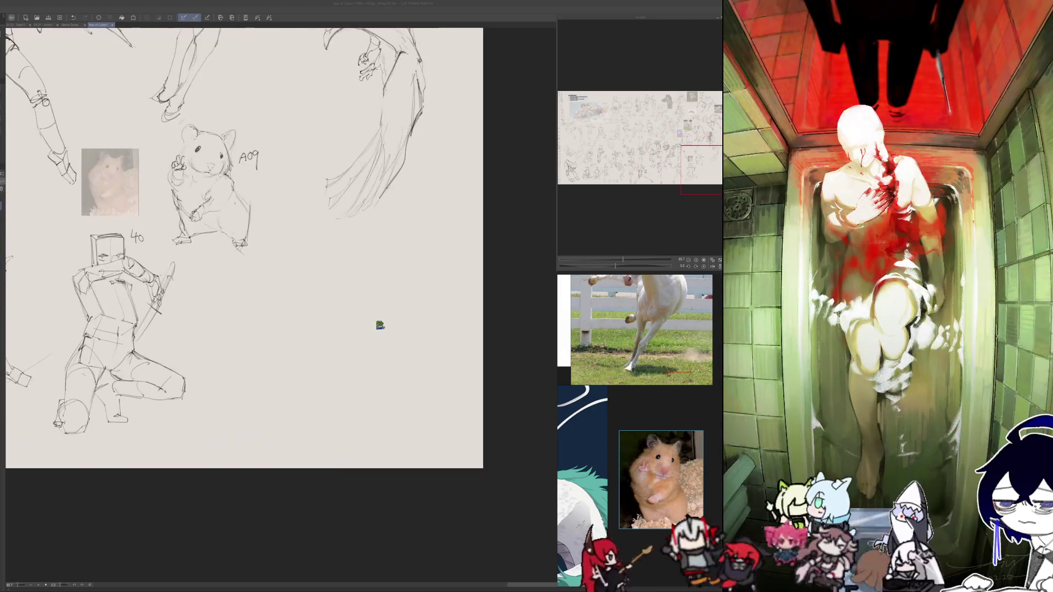
scroll(392, 325, up, 1)
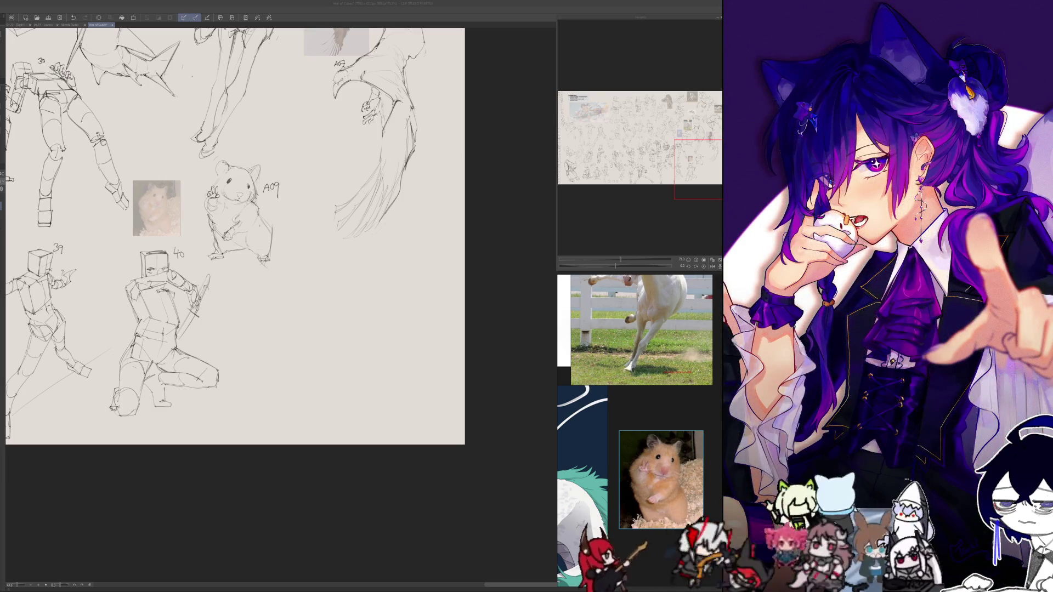
scroll(301, 416, down, 5)
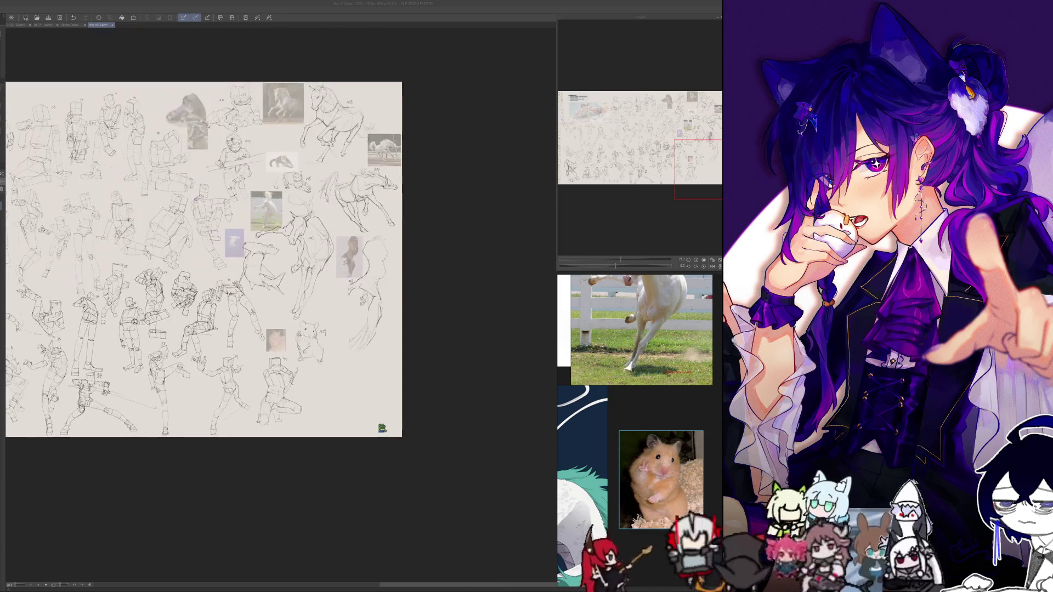
scroll(327, 160, up, 2)
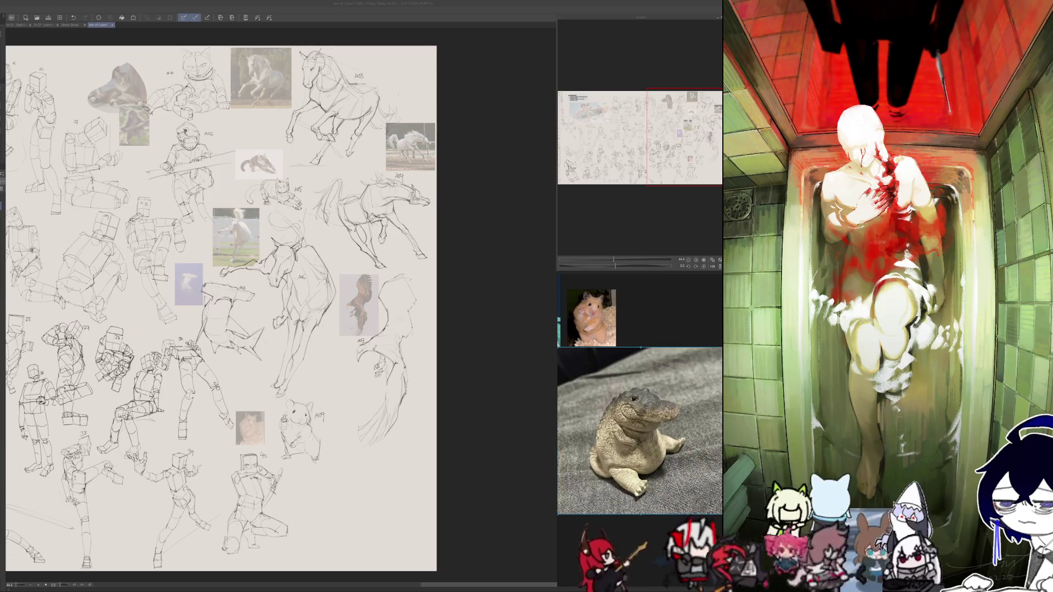
key(ctrl+v)
- Lasso-select the pasted crocodile reference photo
scroll(444, 380, down, 4)
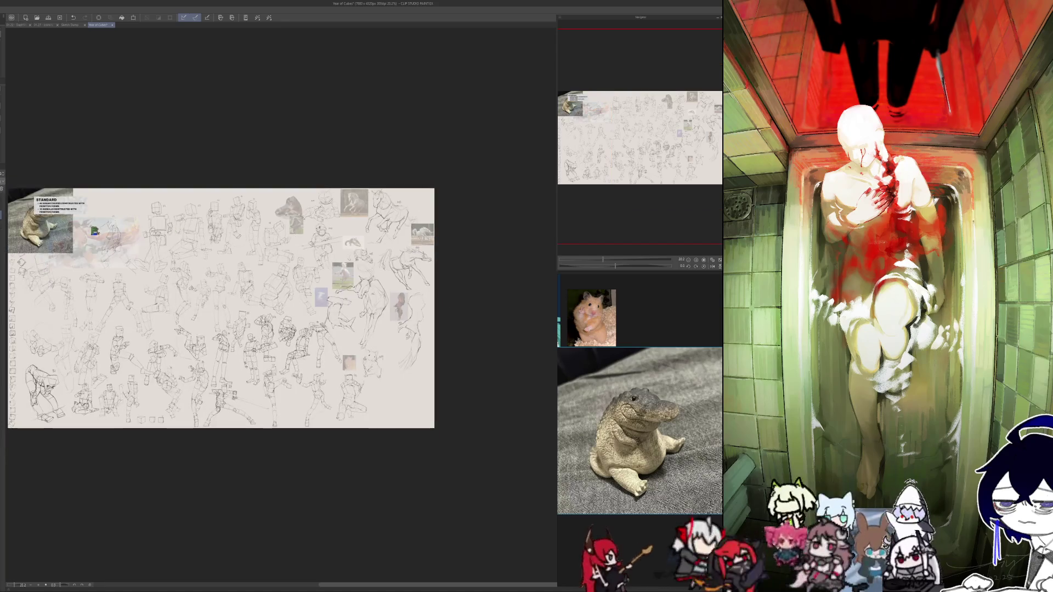
scroll(417, 383, up, 2)
scroll(417, 384, up, 2)
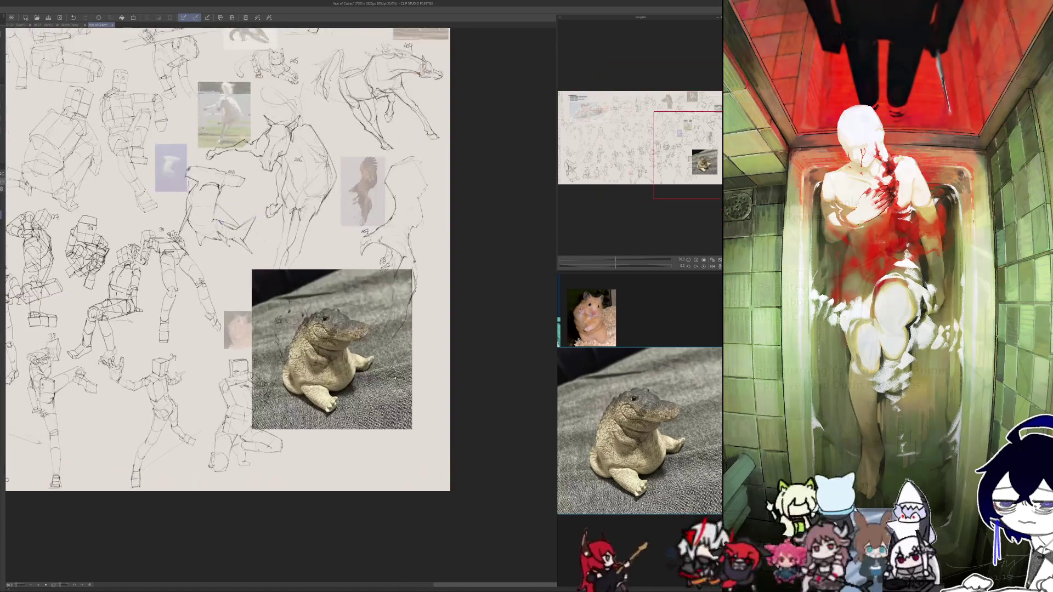
scroll(416, 384, up, 2)
scroll(417, 383, up, 1)
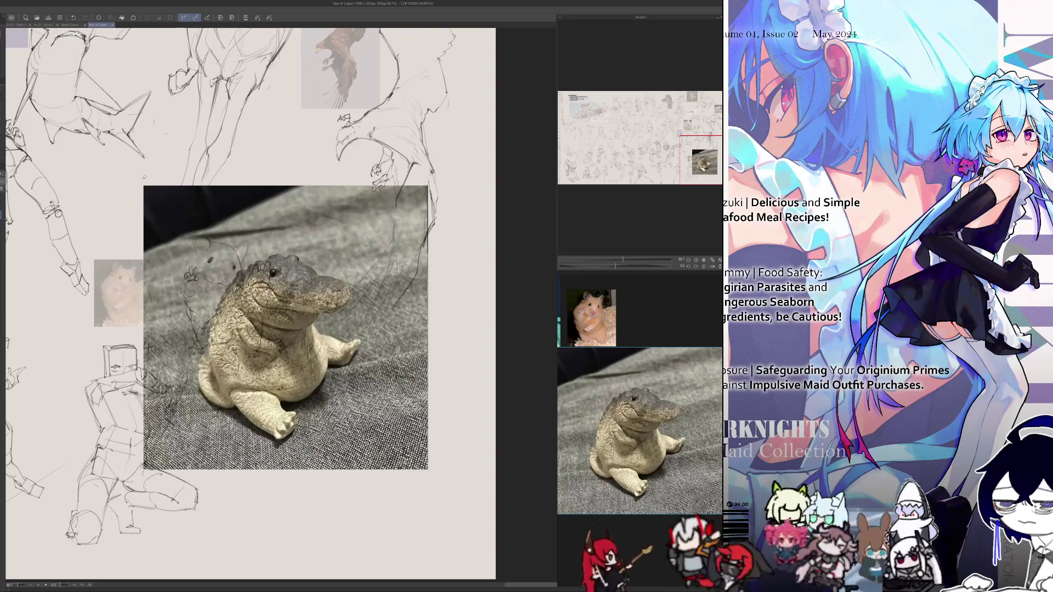
mouse_move(136, 222)
mouse_down()
mouse_move(144, 483)
mouse_move(403, 487)
mouse_move(445, 249)
mouse_move(305, 168)
mouse_up()
- Shrink the photo to a small thumbnail and move it right of the hamster sketch
click(315, 496)
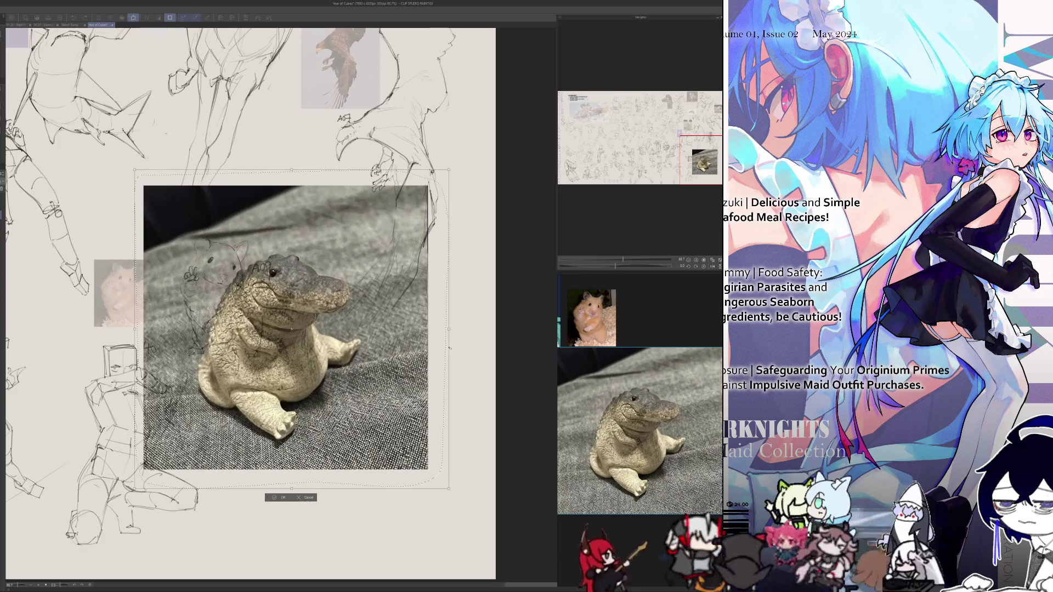
drag(428, 327, 249, 329)
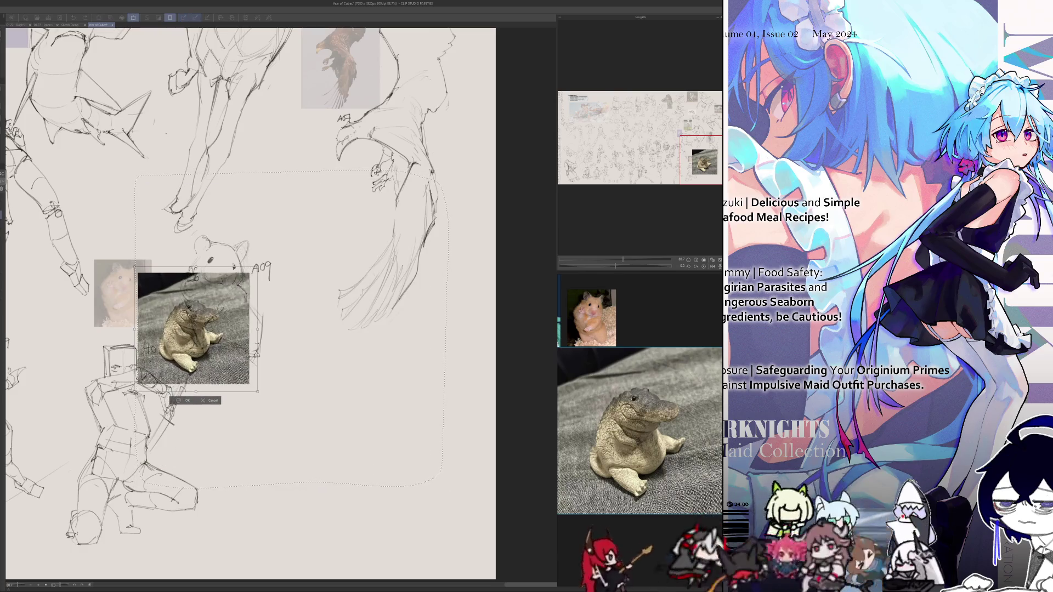
mouse_move(173, 341)
mouse_down()
mouse_move(436, 360)
mouse_move(422, 411)
mouse_up()
click(432, 401)
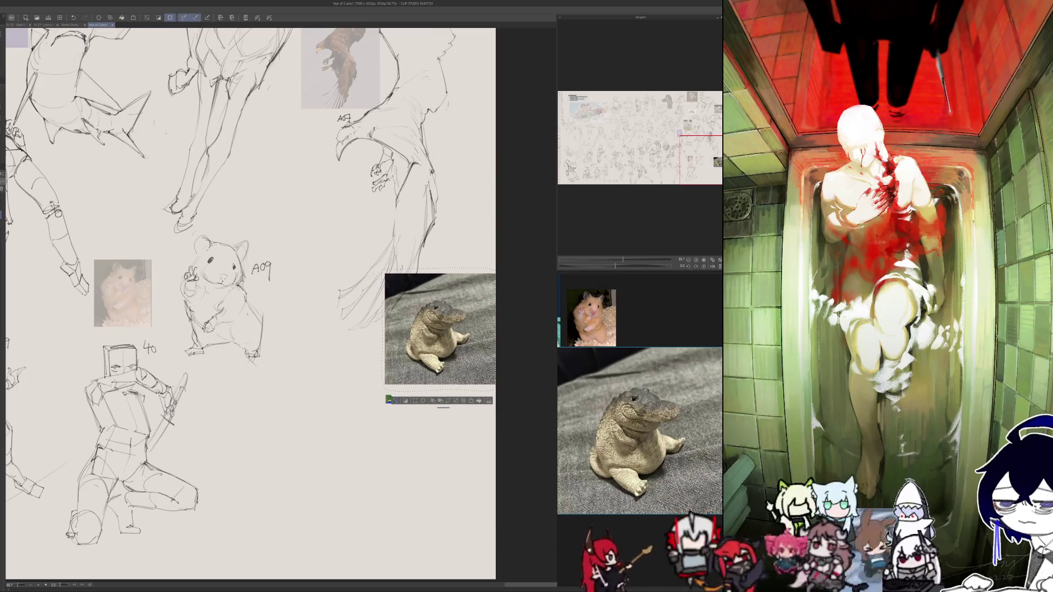
drag(274, 301, 206, 250)
scroll(299, 406, up, 1)
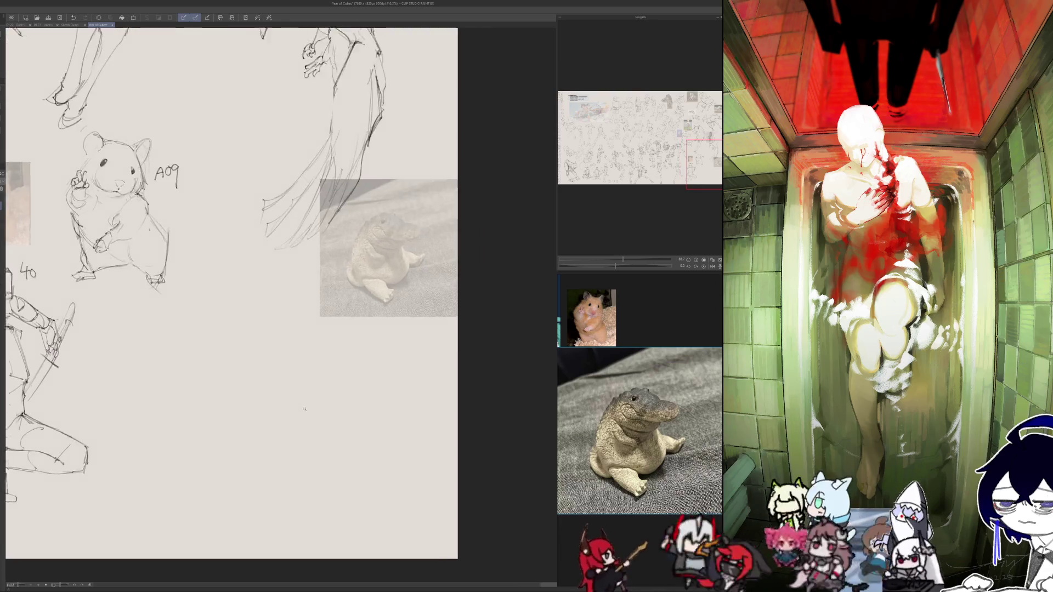
scroll(299, 406, up, 1)
scroll(318, 422, down, 1)
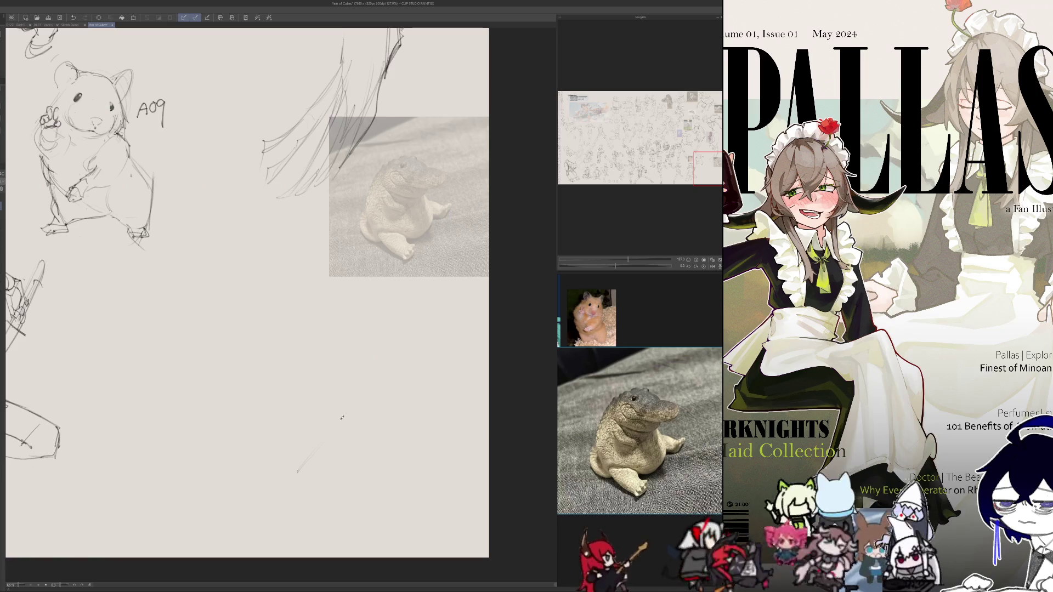
- Sketch the ground plane's V-shaped edges below the crocodile photo, checking them with horizontal flips
shift+click(358, 404)
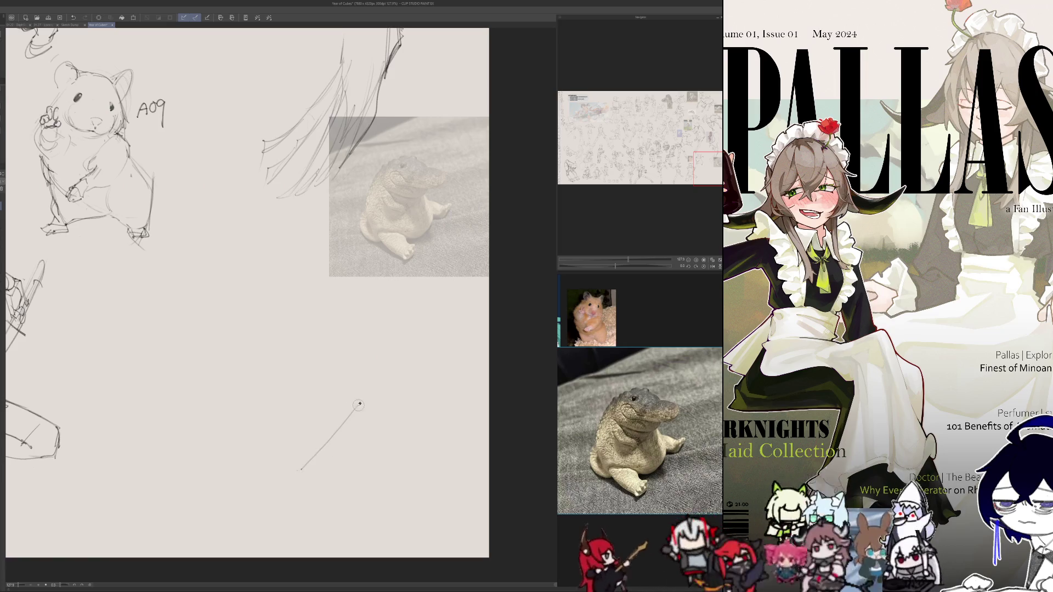
drag(351, 415, 315, 461)
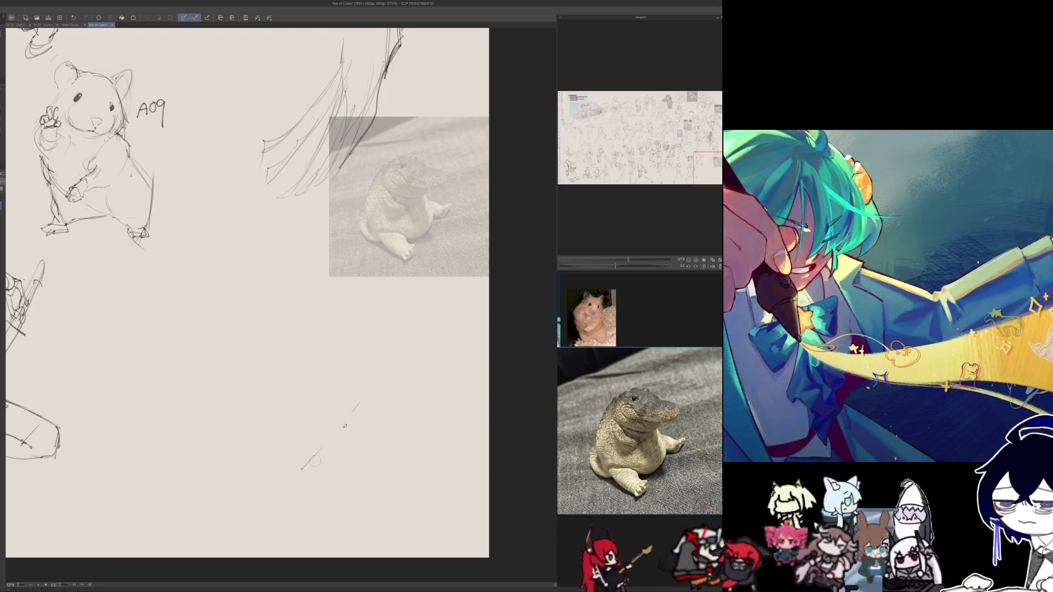
drag(226, 422, 282, 453)
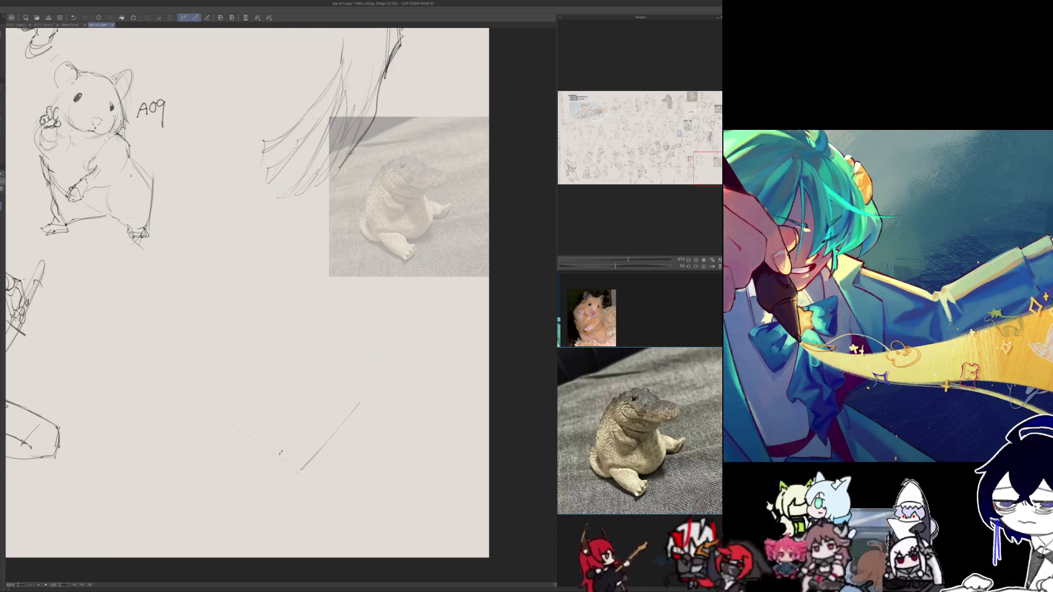
drag(220, 419, 284, 460)
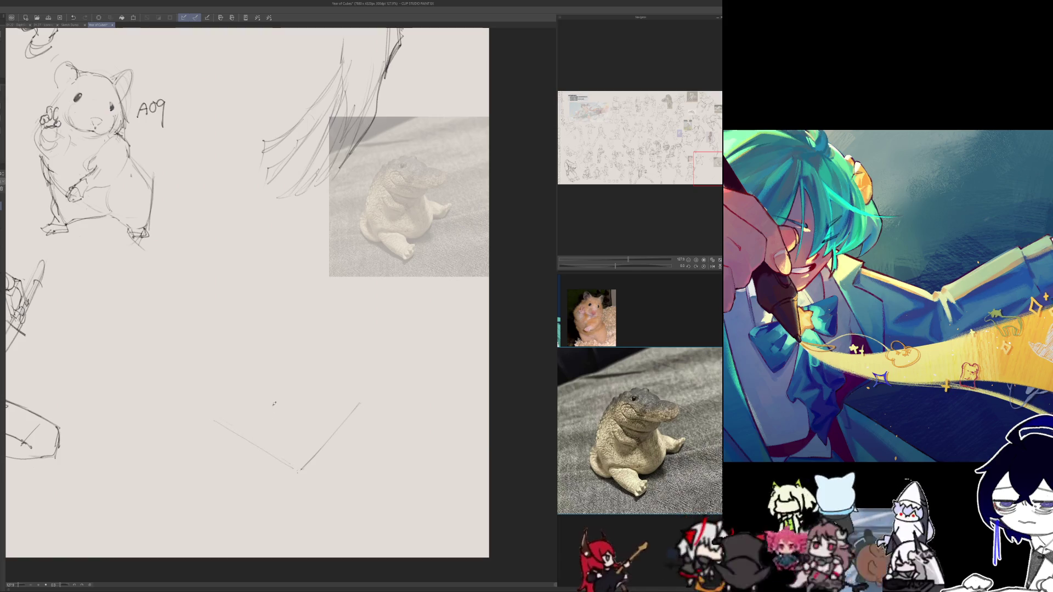
drag(219, 418, 278, 369)
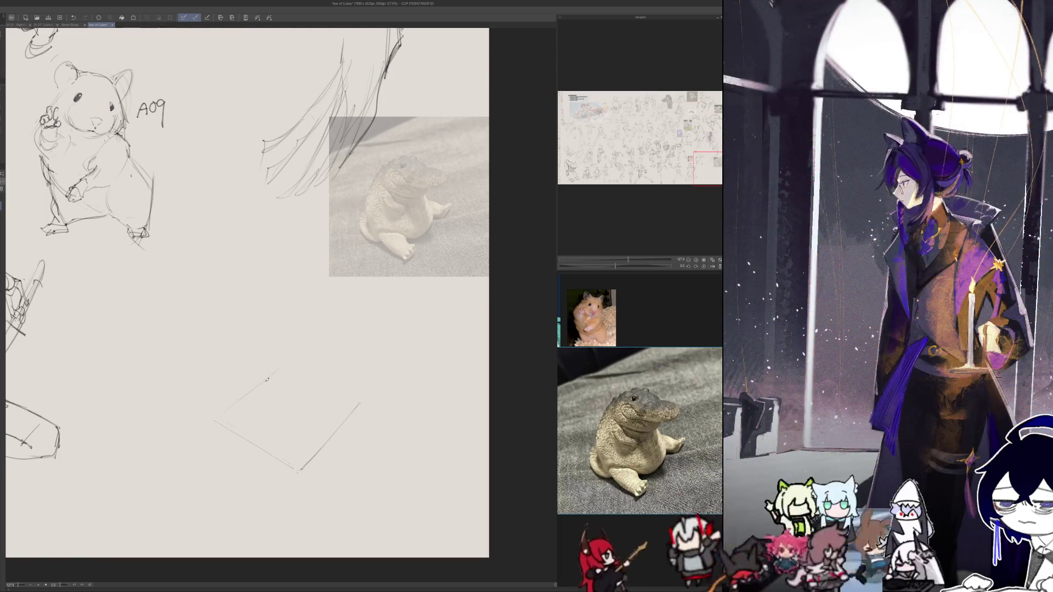
key(h)
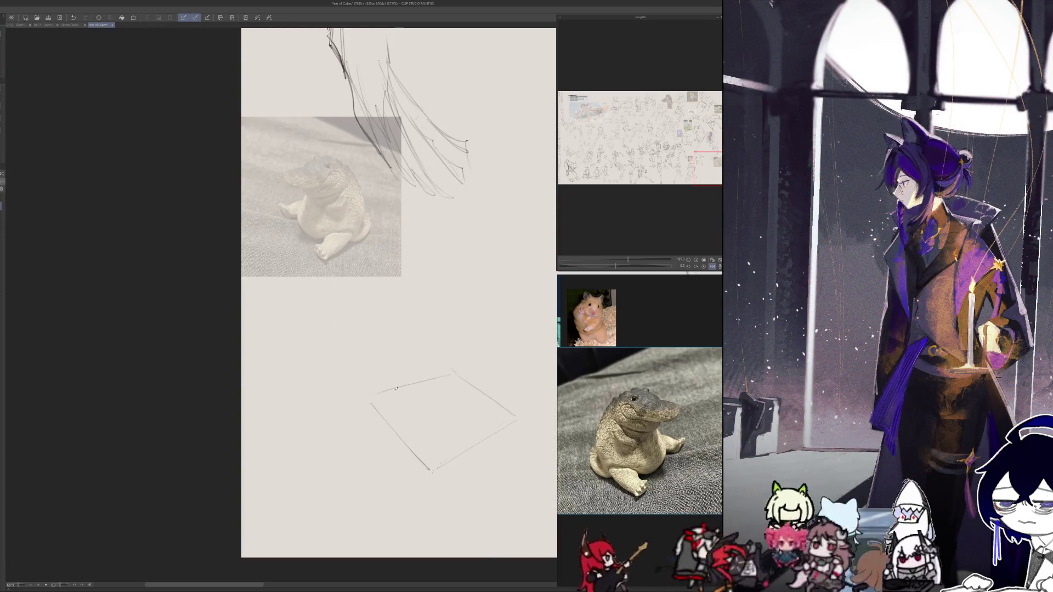
key(h)
key(h)
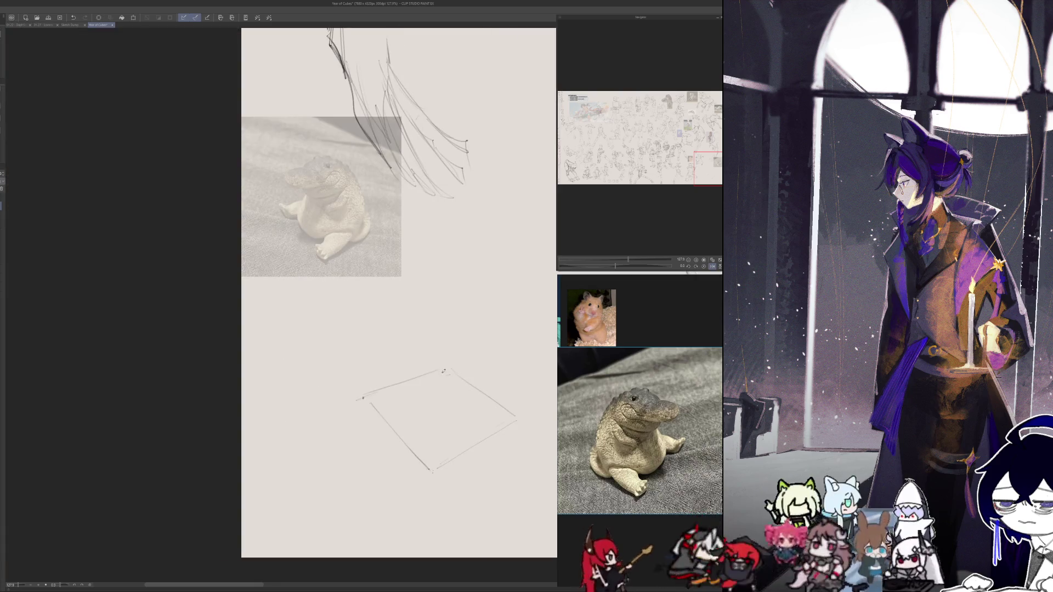
key(h)
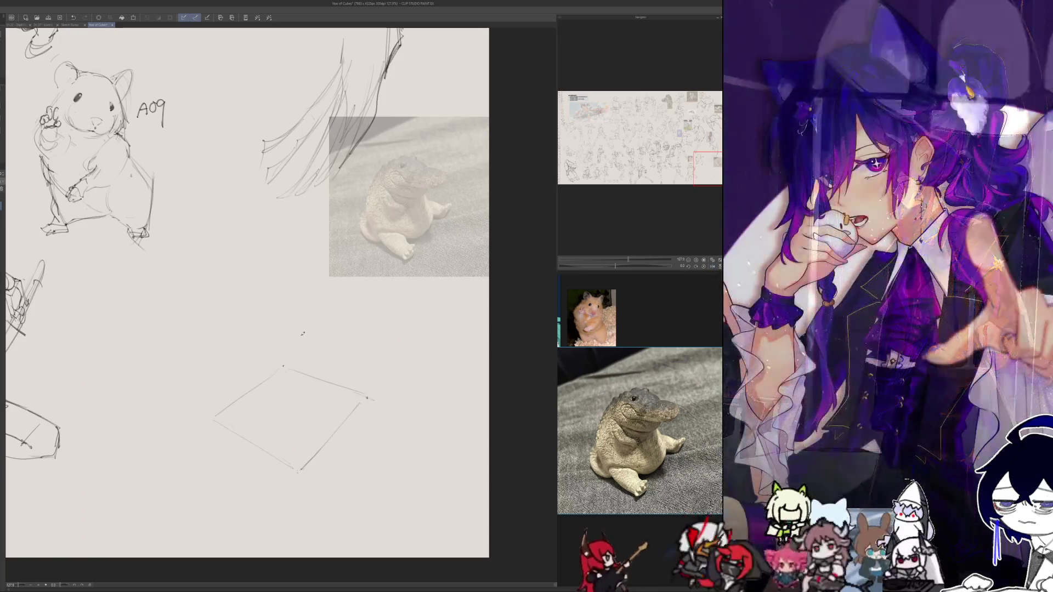
key(h)
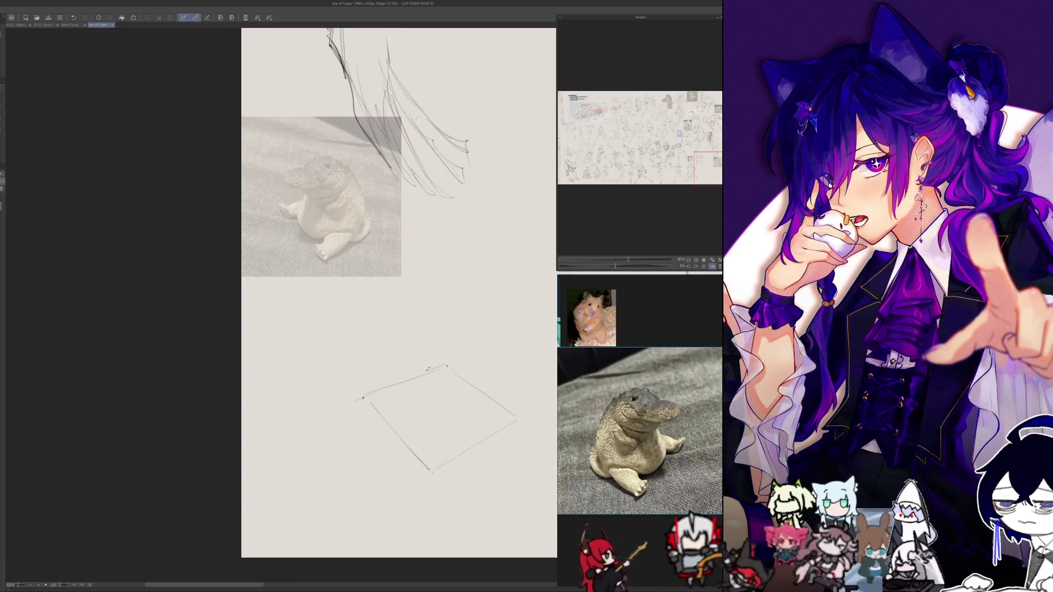
mouse_move(359, 399)
mouse_down()
mouse_move(264, 493)
mouse_move(287, 526)
mouse_up()
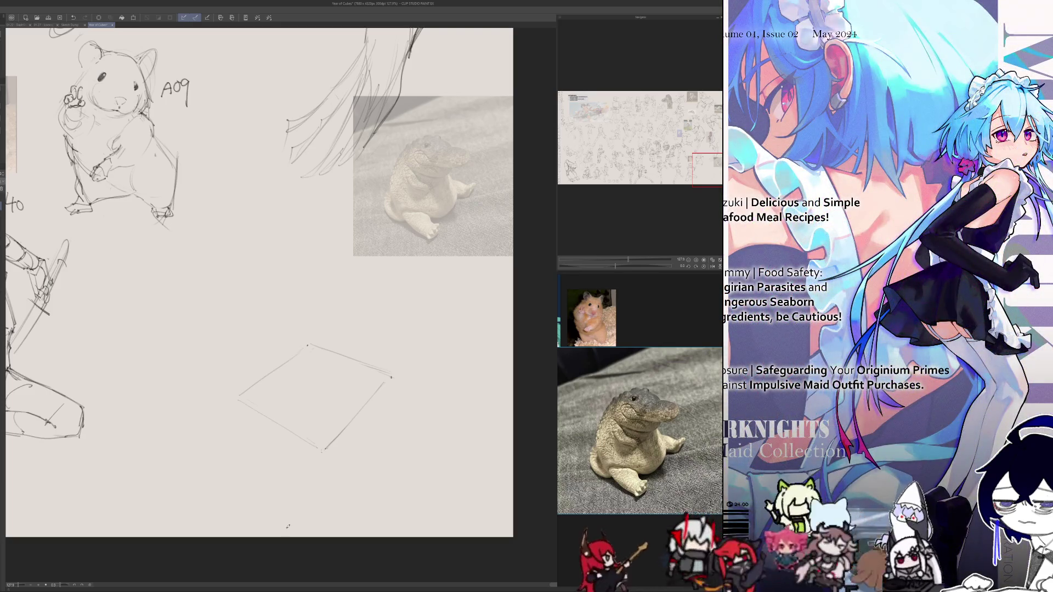
- Check the sheet with a horizontal flip, then add pencil lines along the hamster's right belly and left side
scroll(287, 526, down, 2)
scroll(286, 493, down, 4)
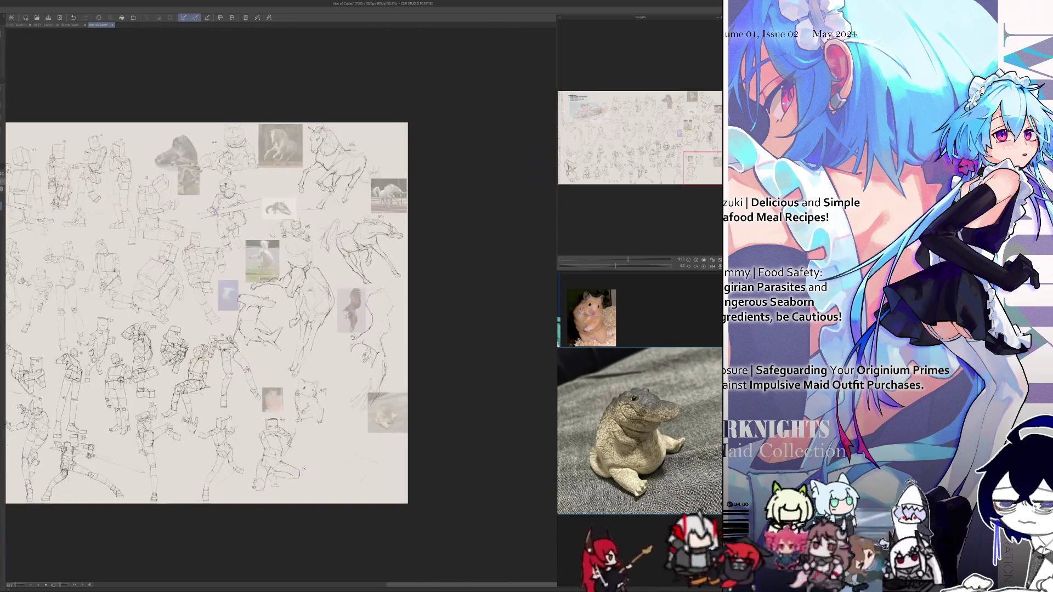
scroll(285, 461, up, 2)
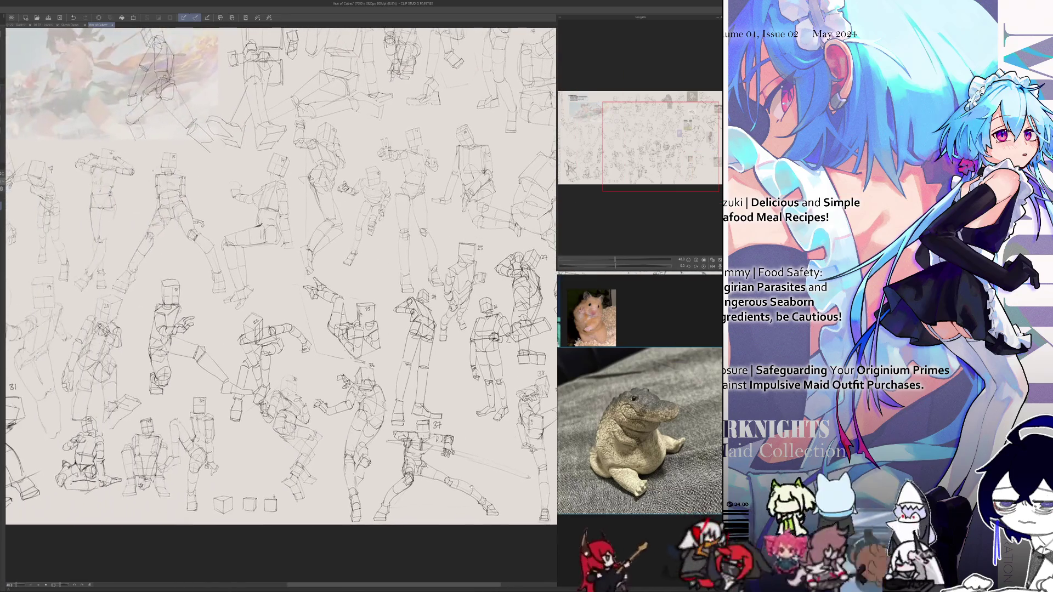
scroll(245, 494, up, 2)
scroll(245, 494, up, 2)
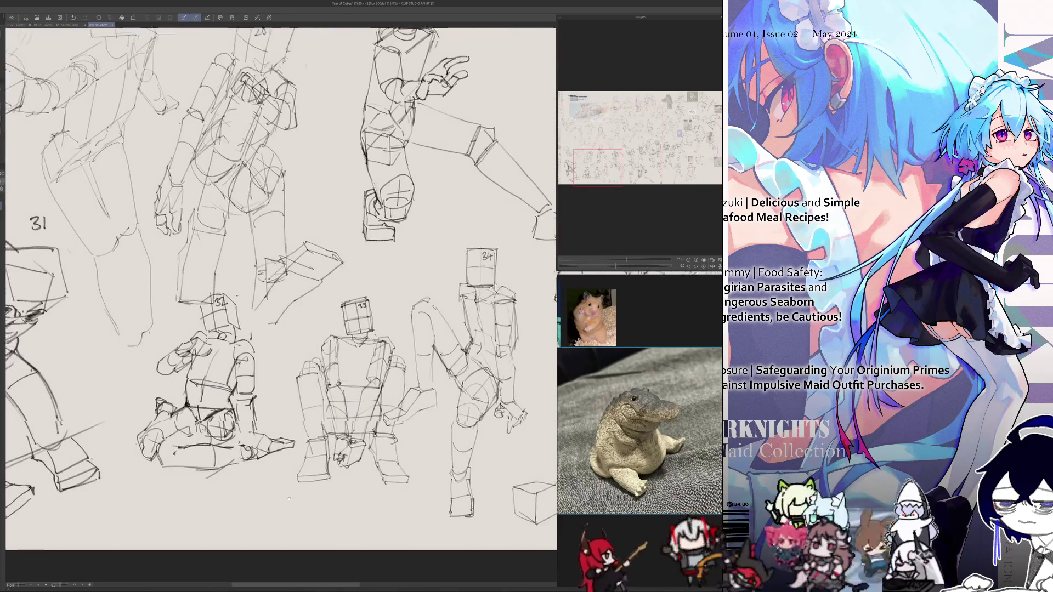
scroll(199, 487, down, 1)
scroll(199, 487, down, 3)
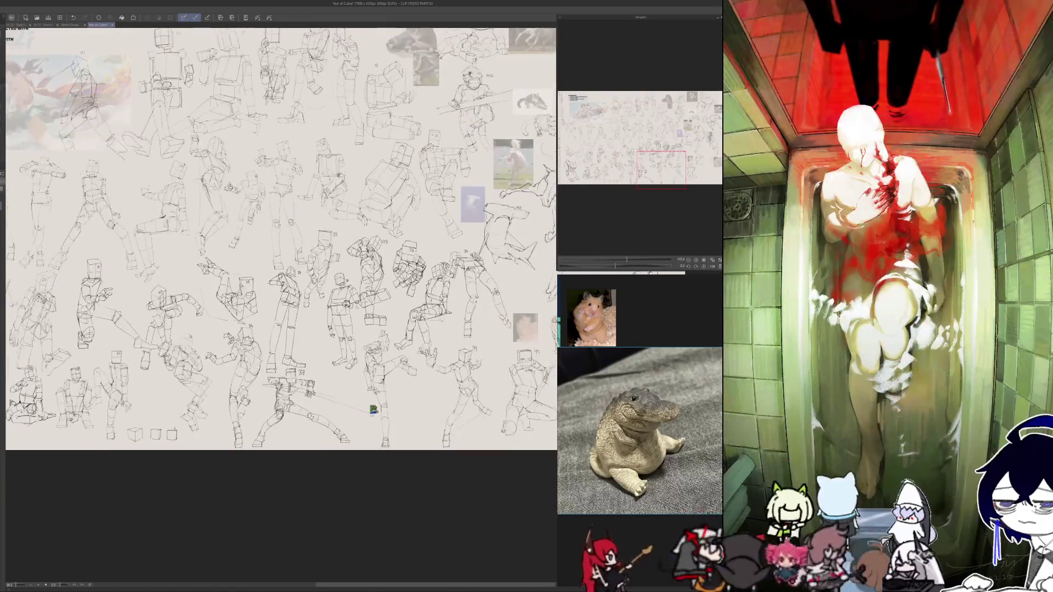
scroll(199, 487, down, 1)
mouse_move(199, 487)
mouse_down()
mouse_move(143, 510)
mouse_move(213, 506)
mouse_move(187, 493)
mouse_up()
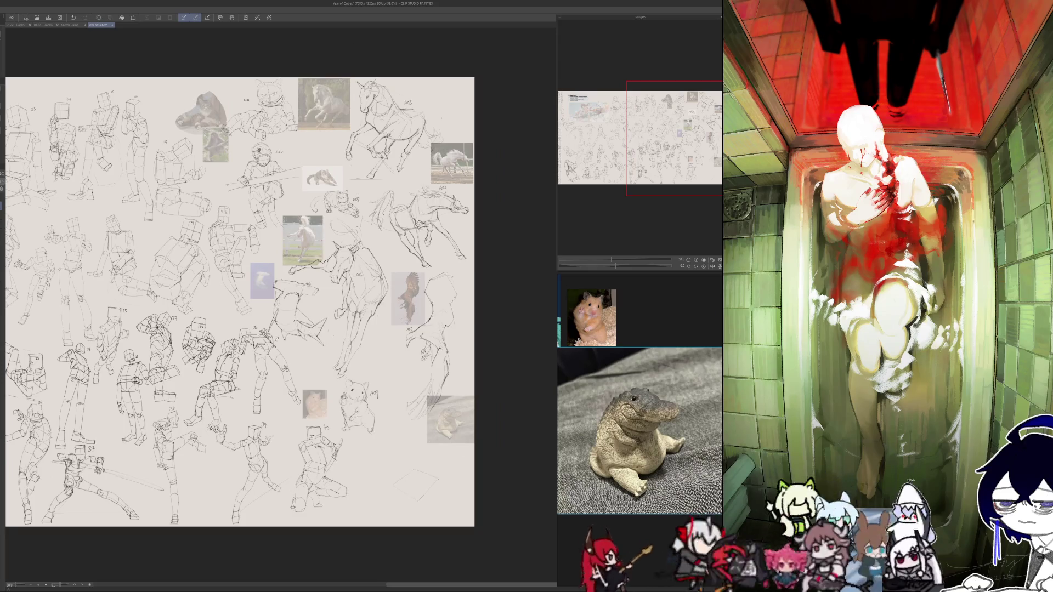
scroll(364, 523, up, 5)
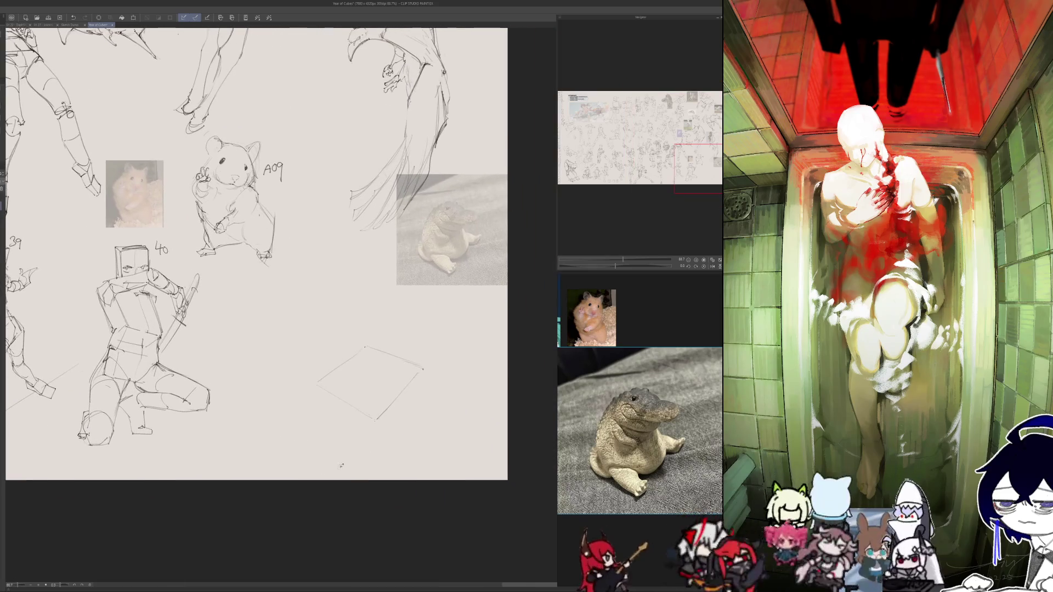
key(h)
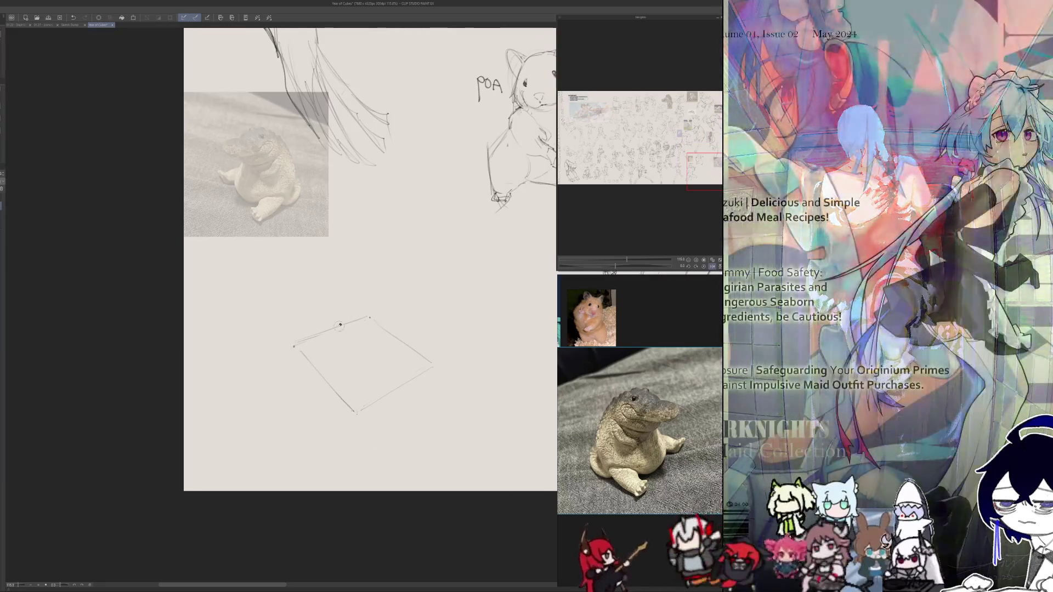
key(h)
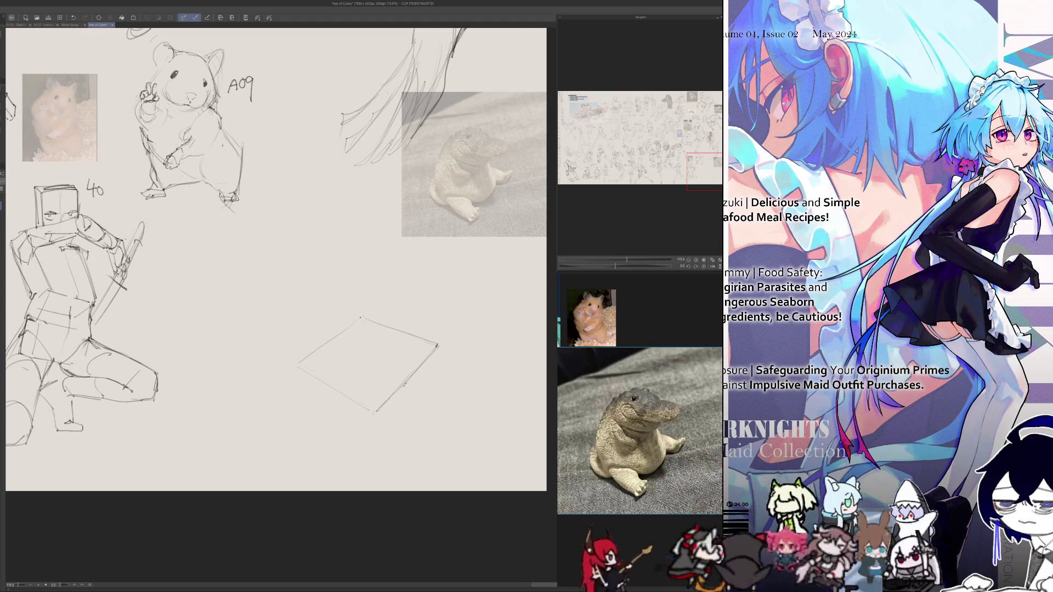
drag(240, 531, 268, 534)
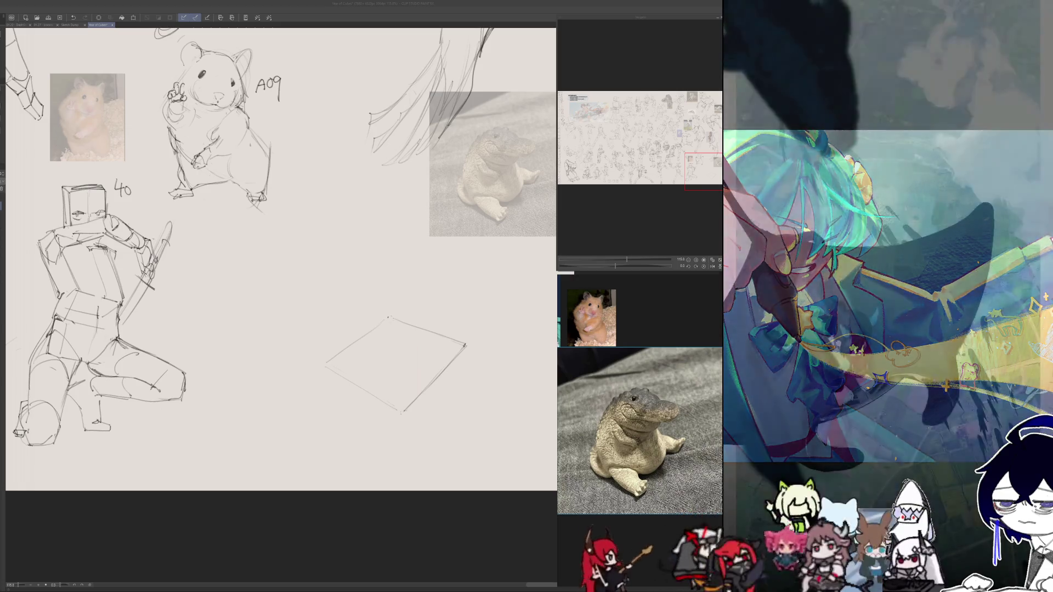
scroll(265, 183, up, 1)
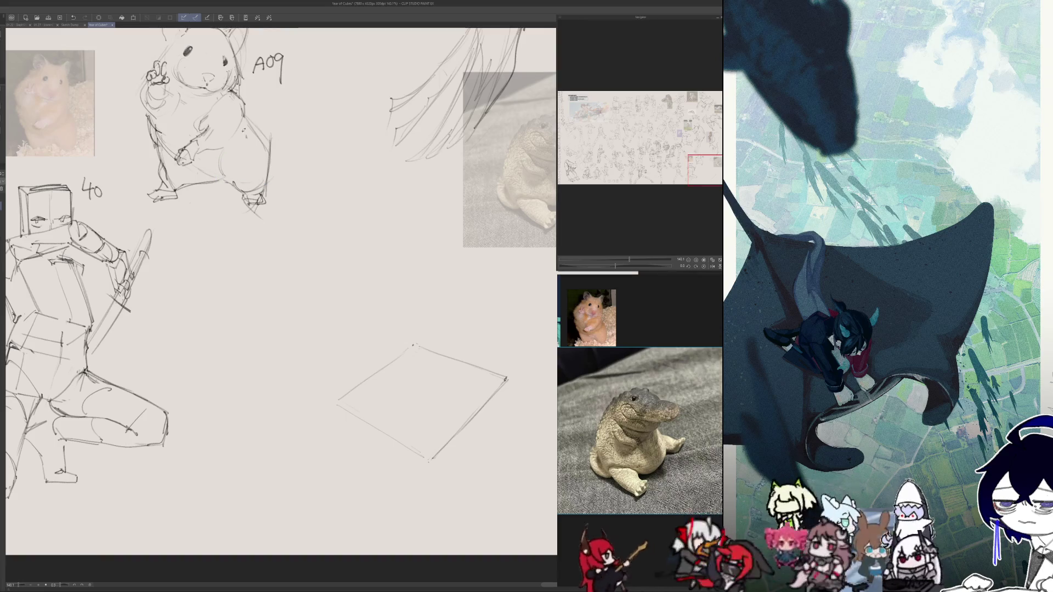
drag(236, 137, 250, 184)
drag(160, 135, 178, 183)
- Retrace the upper-left edge of the ground plane
scroll(280, 302, up, 2)
scroll(281, 301, up, 3)
scroll(280, 302, up, 4)
scroll(281, 301, up, 3)
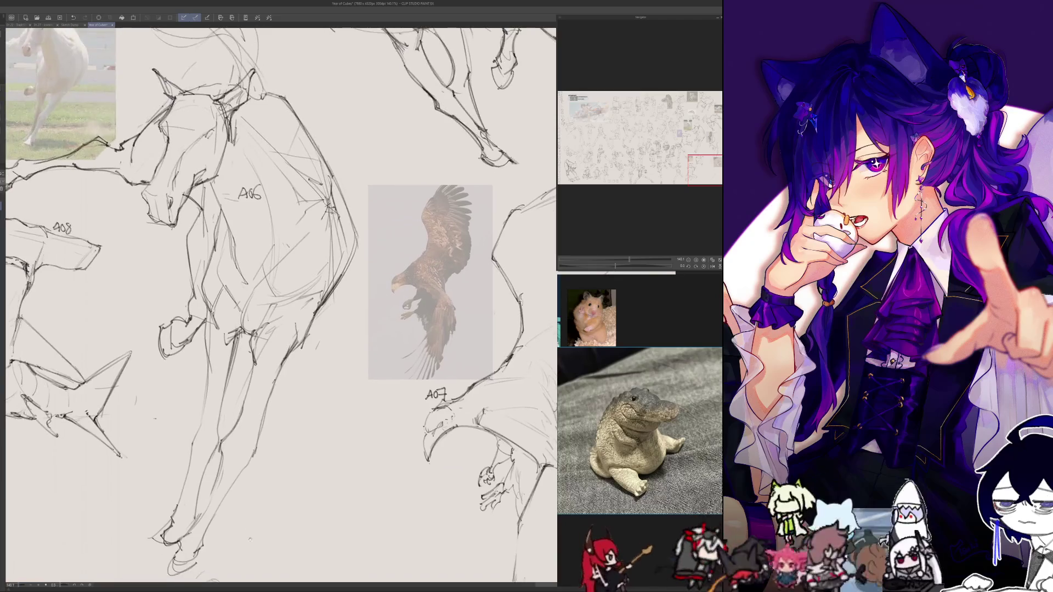
scroll(281, 302, up, 2)
scroll(281, 302, down, 3)
scroll(280, 302, down, 1)
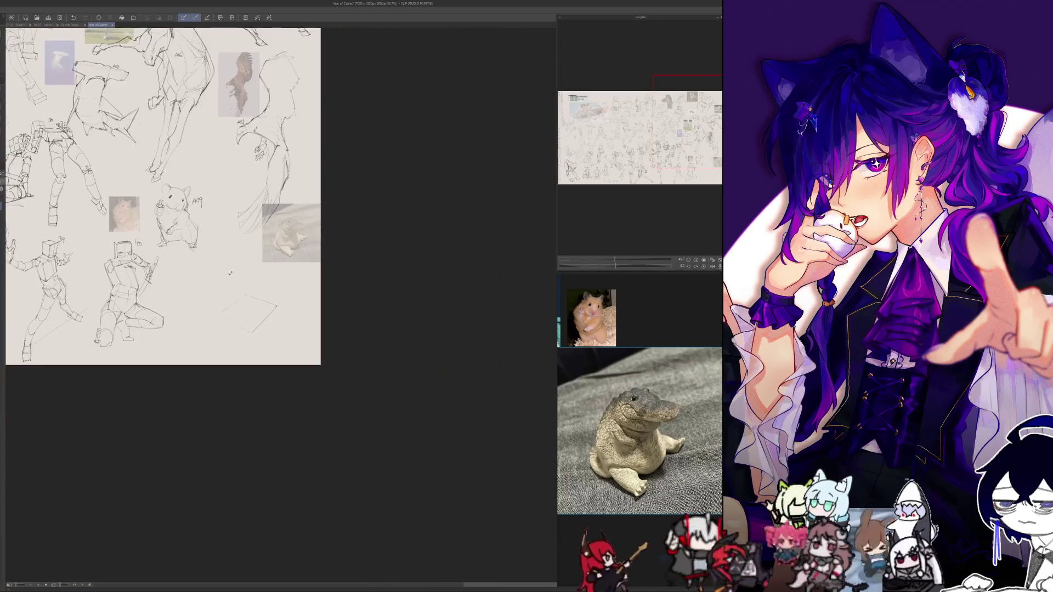
scroll(237, 332, up, 5)
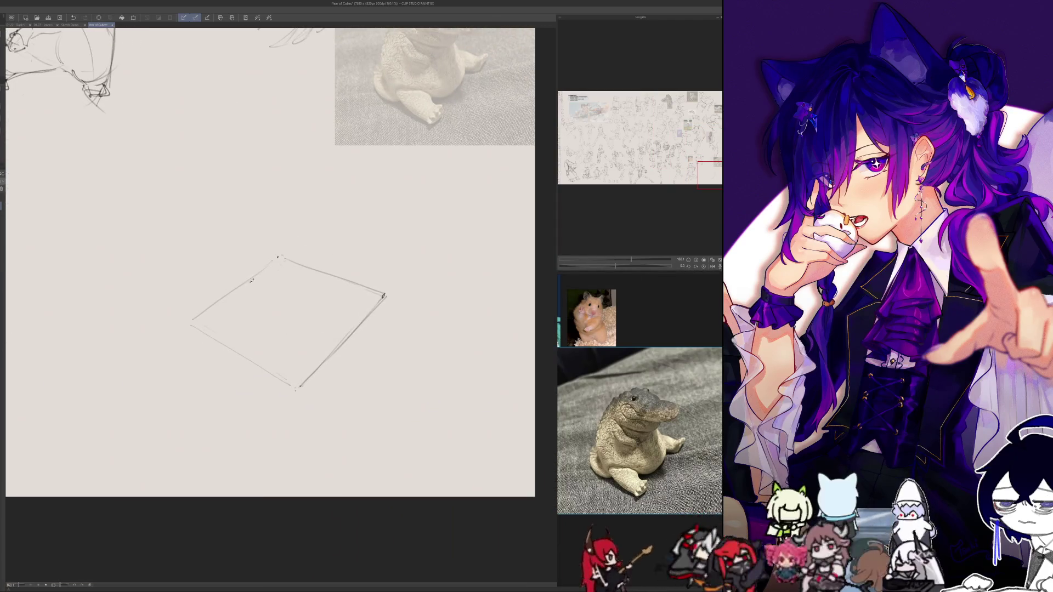
drag(272, 262, 185, 323)
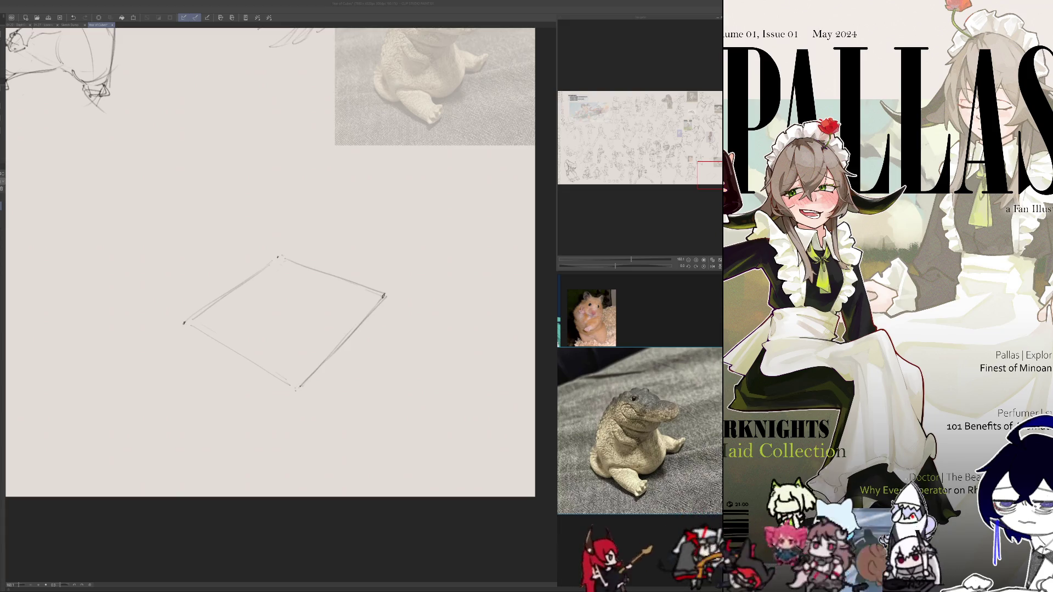
- Move the YouTube trailer browser window to the top-left over the canvas
drag(348, 125, 120, 36)
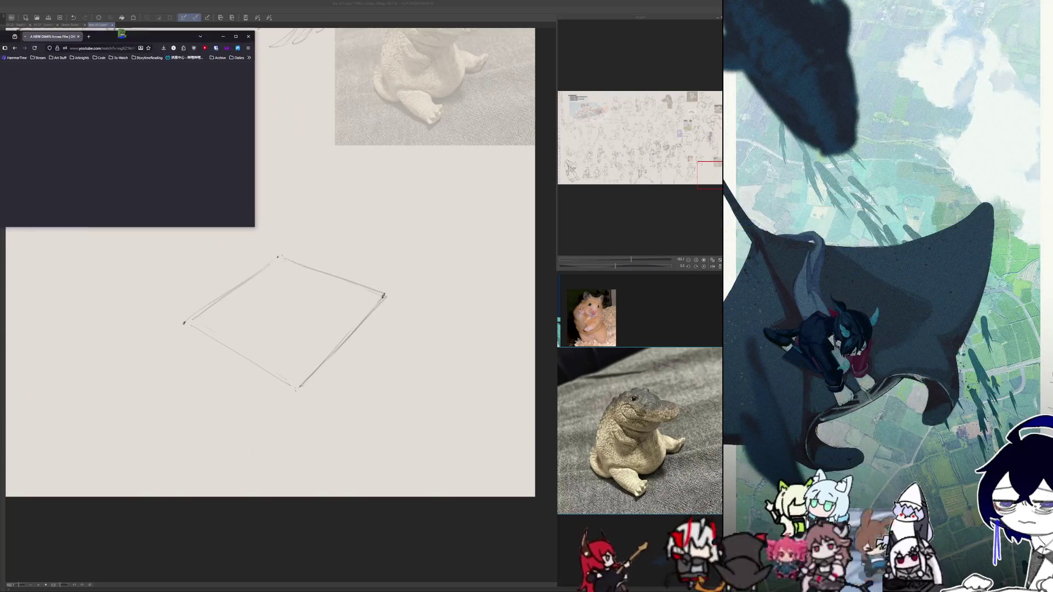
- Resize the trailer browser window to fit the canvas, hide it to draw, then bring it back
drag(266, 223, 548, 518)
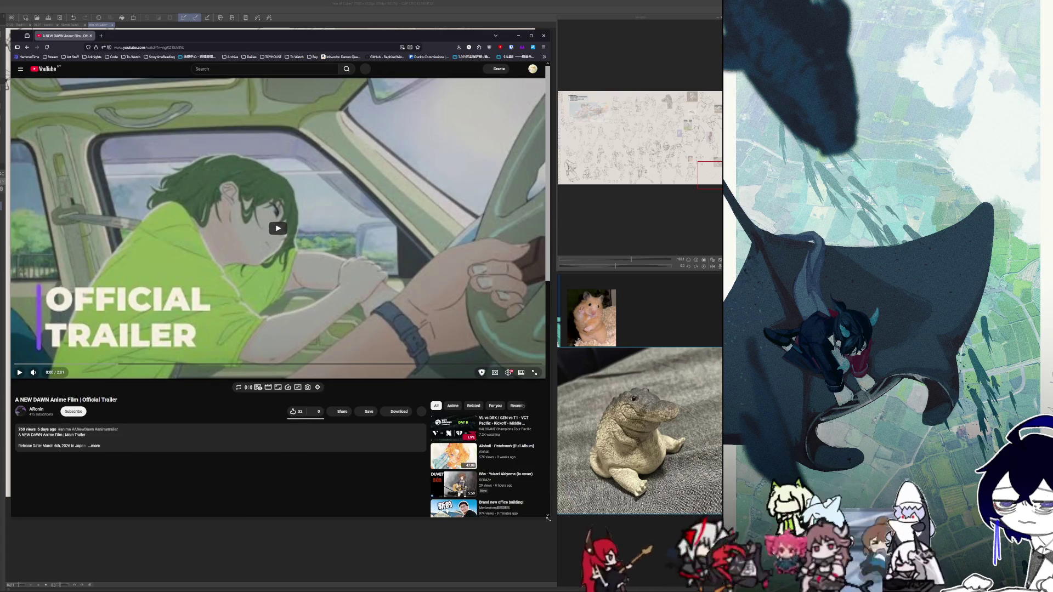
drag(547, 518, 516, 368)
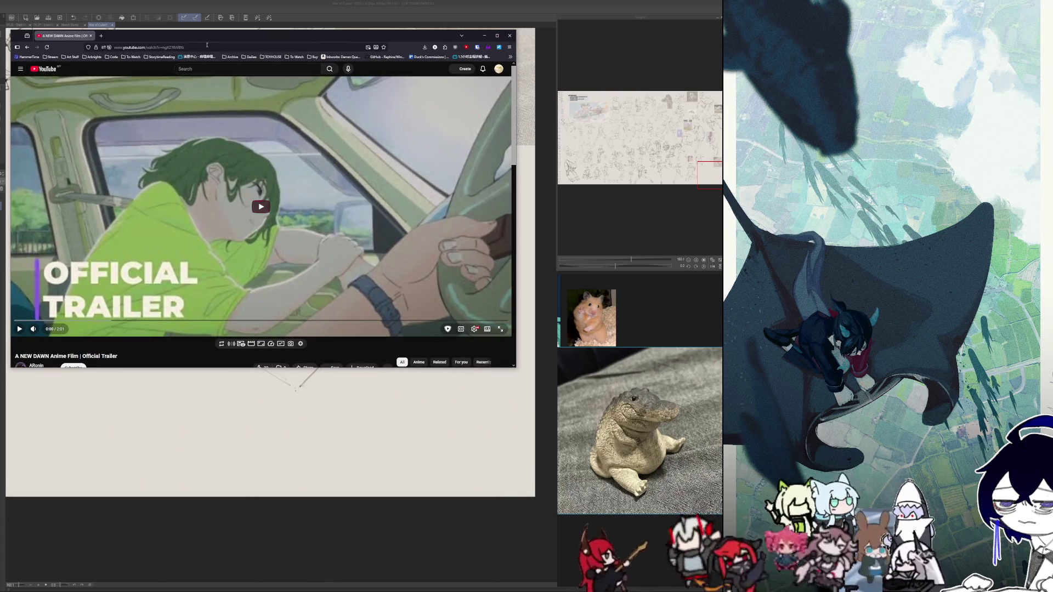
click(208, 46)
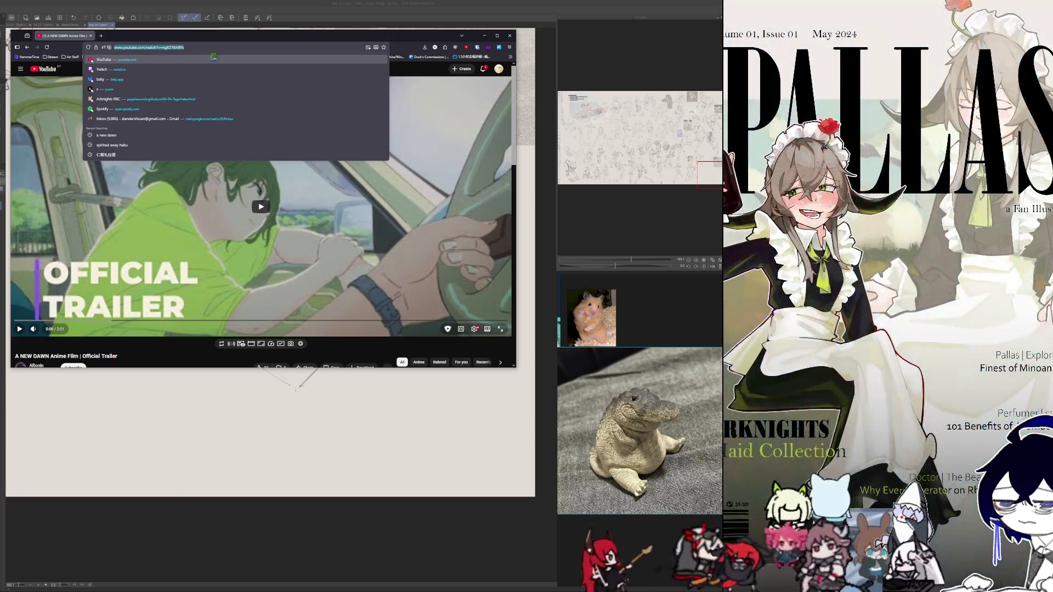
click(630, 312)
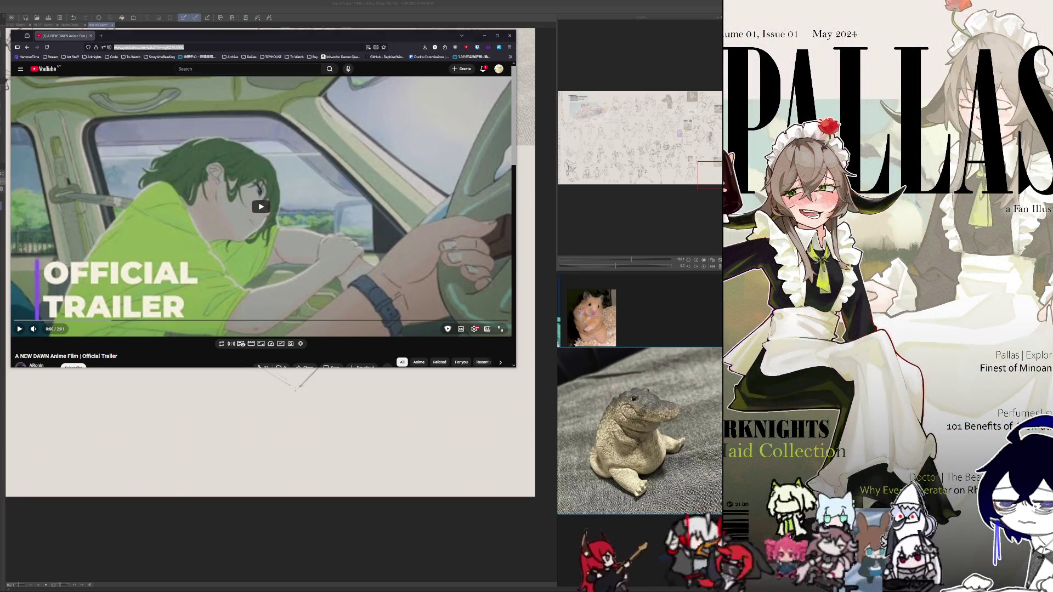
key(alt+Tab)
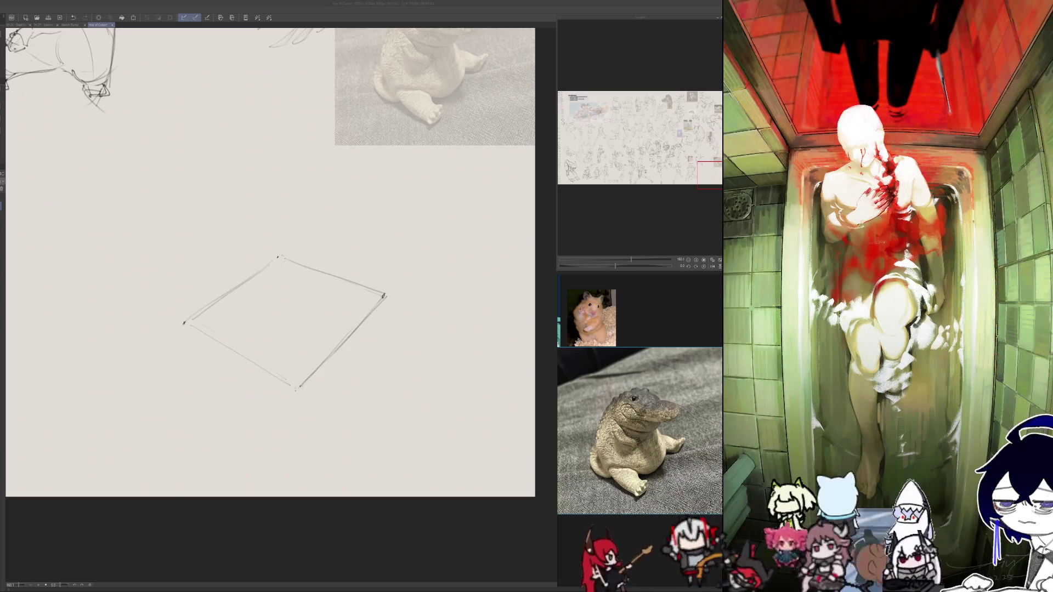
key(alt+Tab)
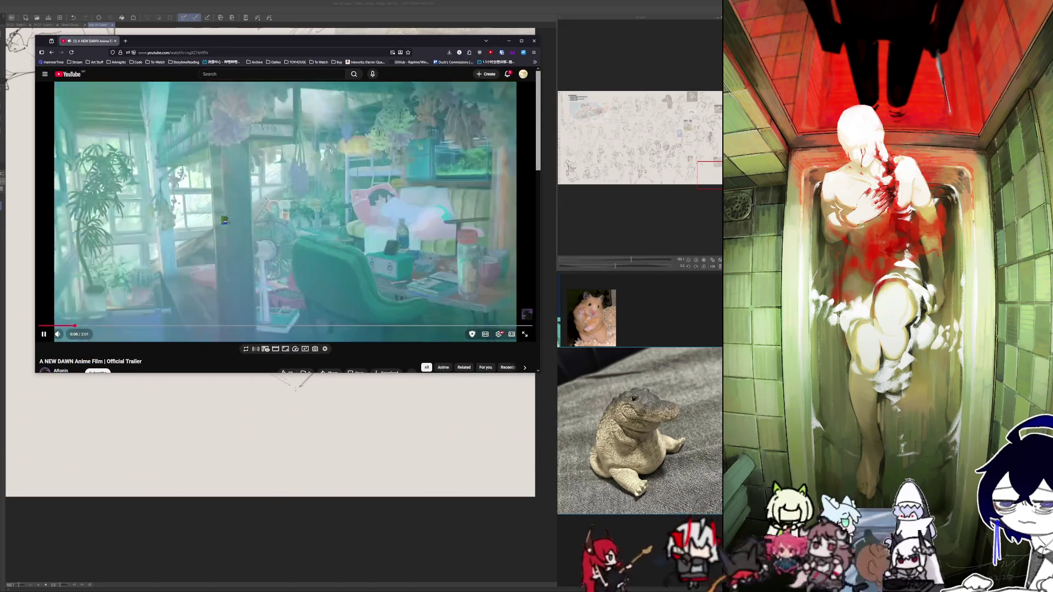
click(250, 224)
click(279, 196)
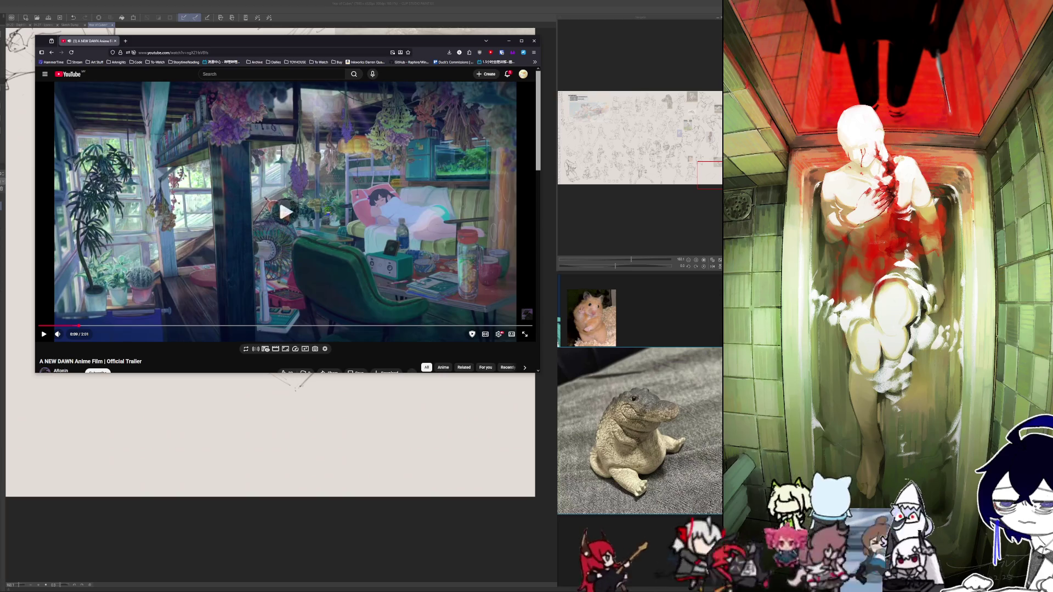
click(120, 271)
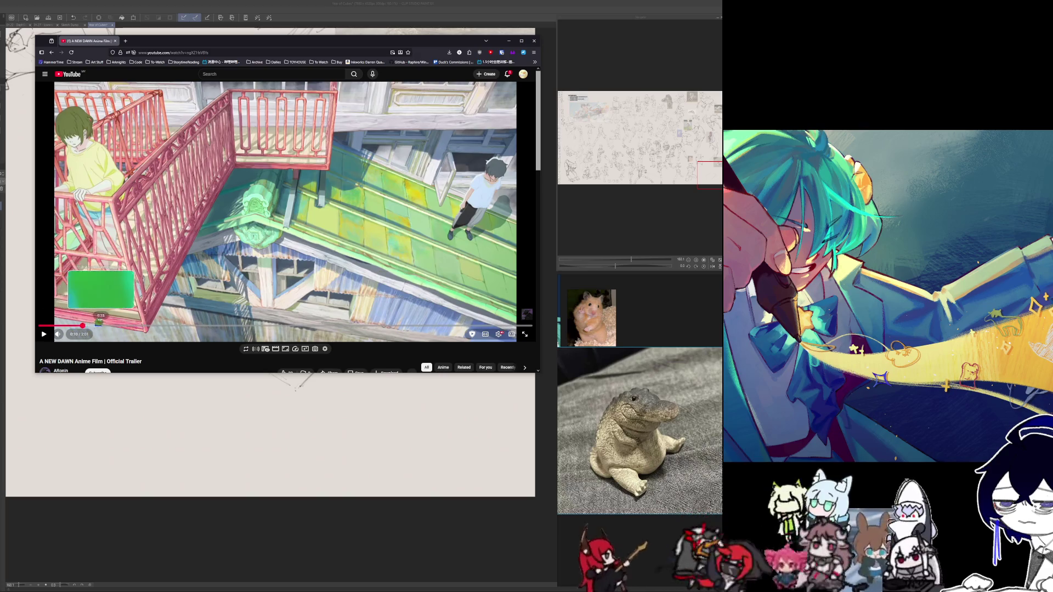
click(130, 325)
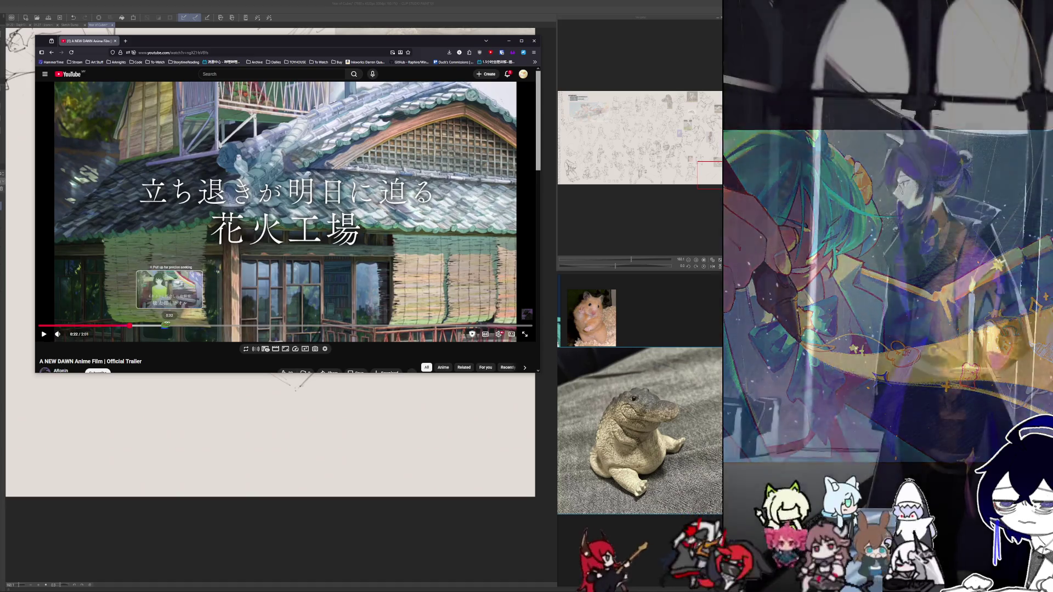
click(170, 326)
click(193, 257)
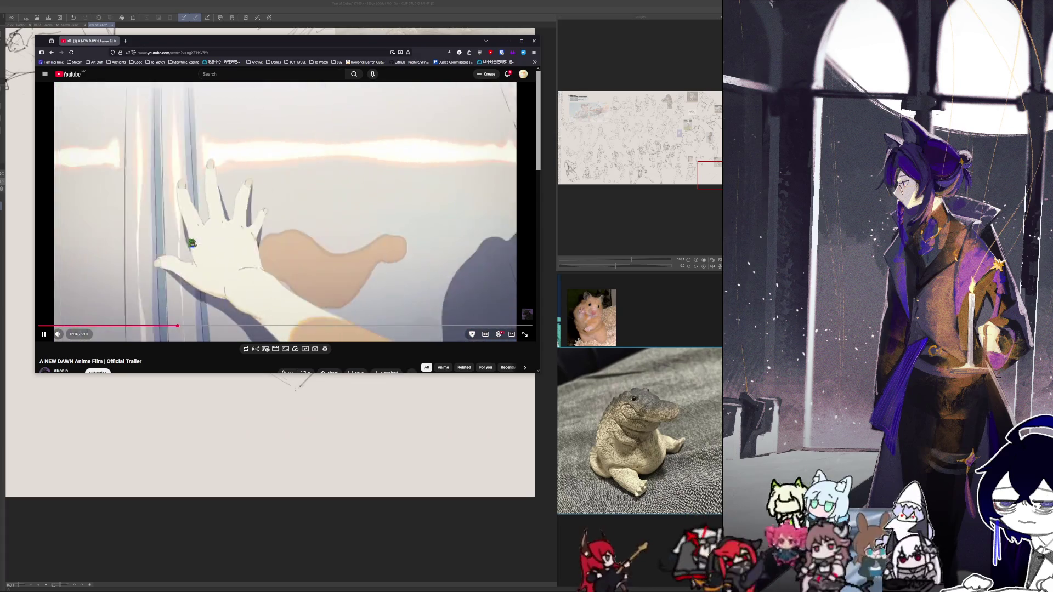
click(302, 211)
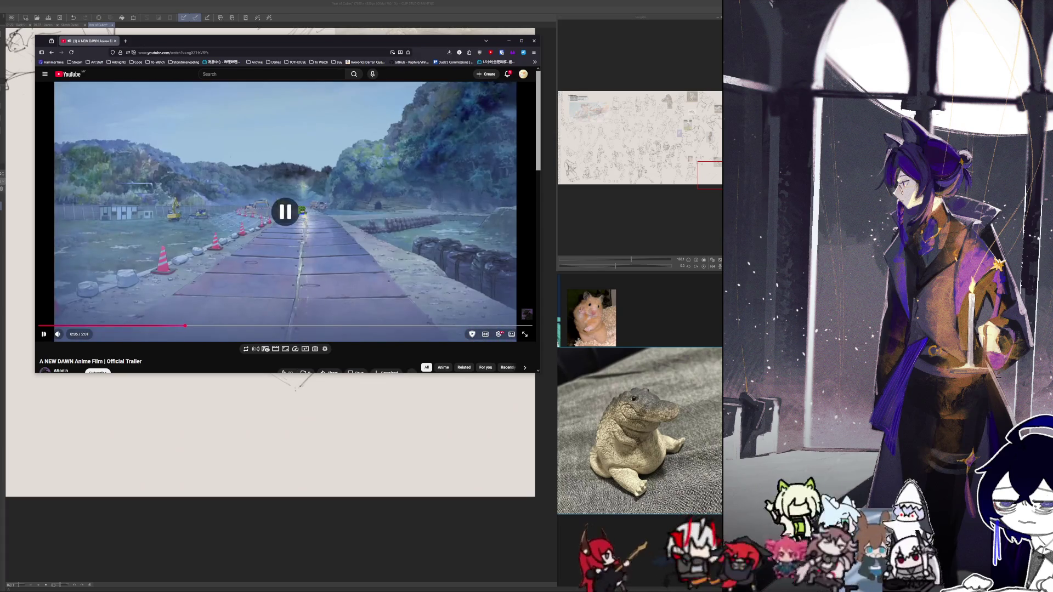
key(Left)
click(302, 211)
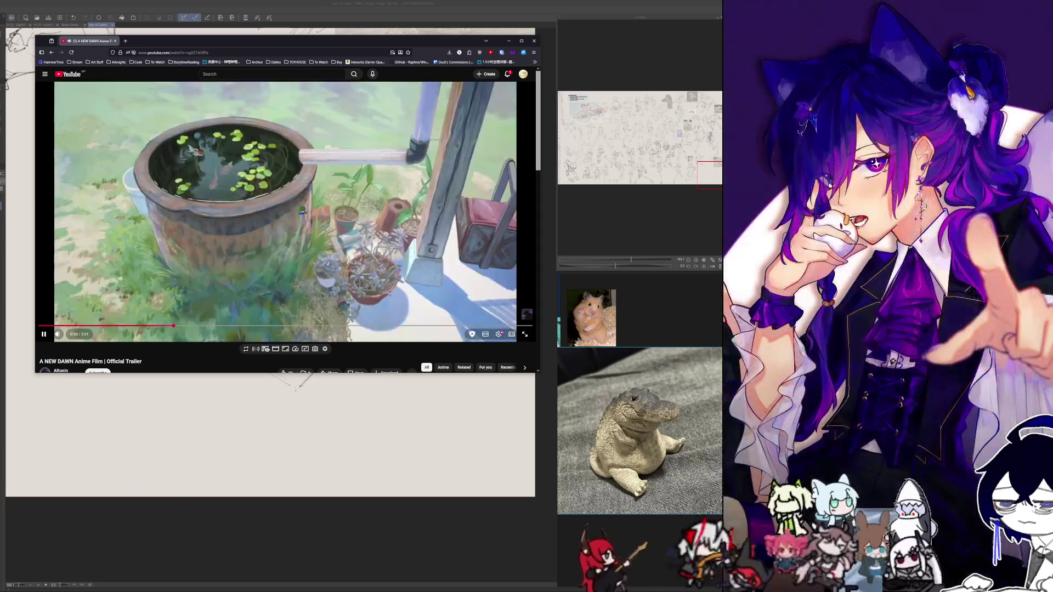
click(302, 210)
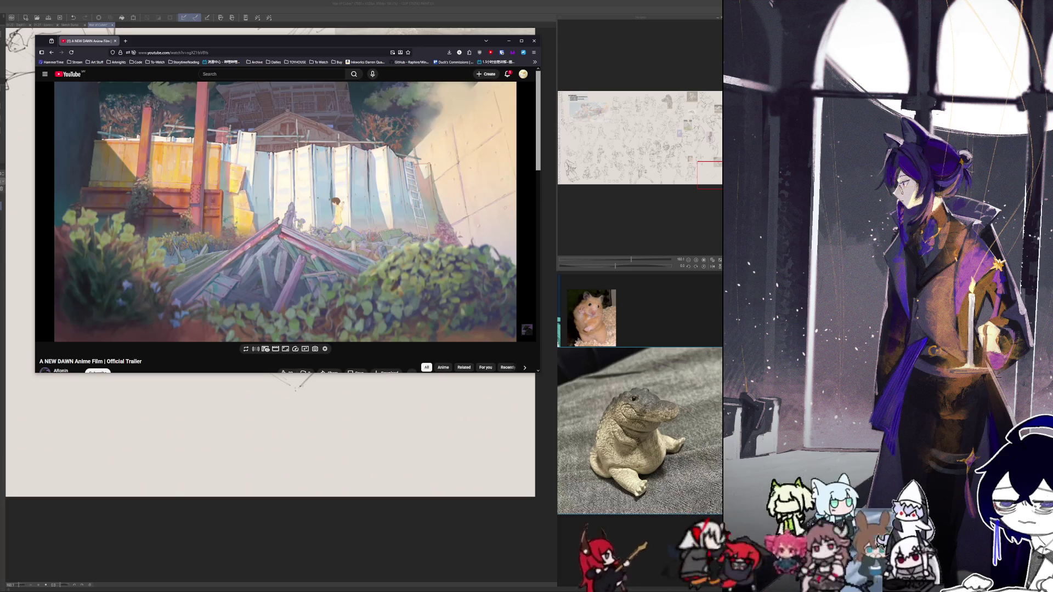
key(space)
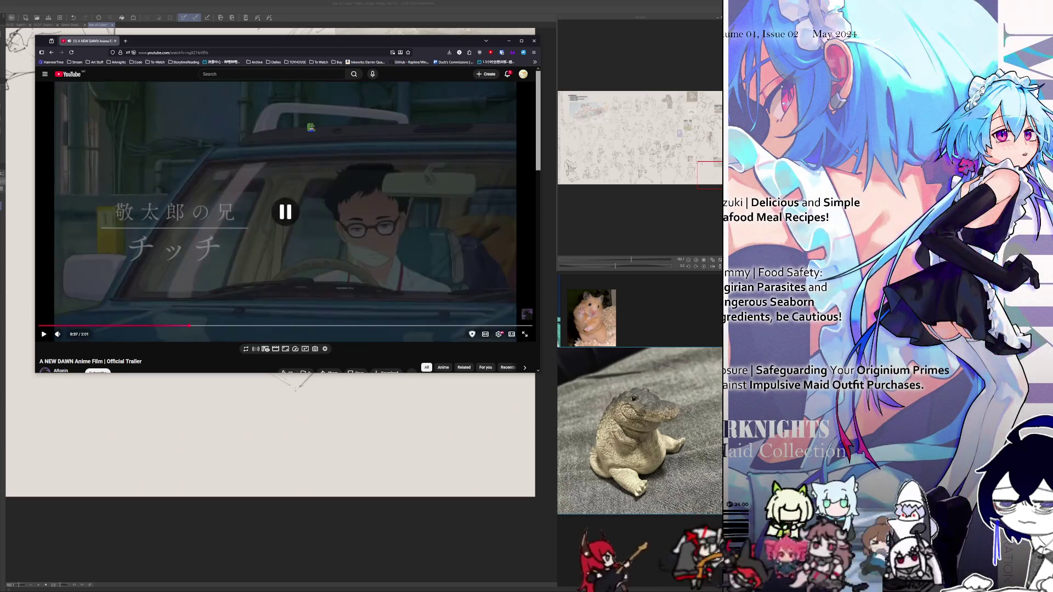
key(alt+Tab)
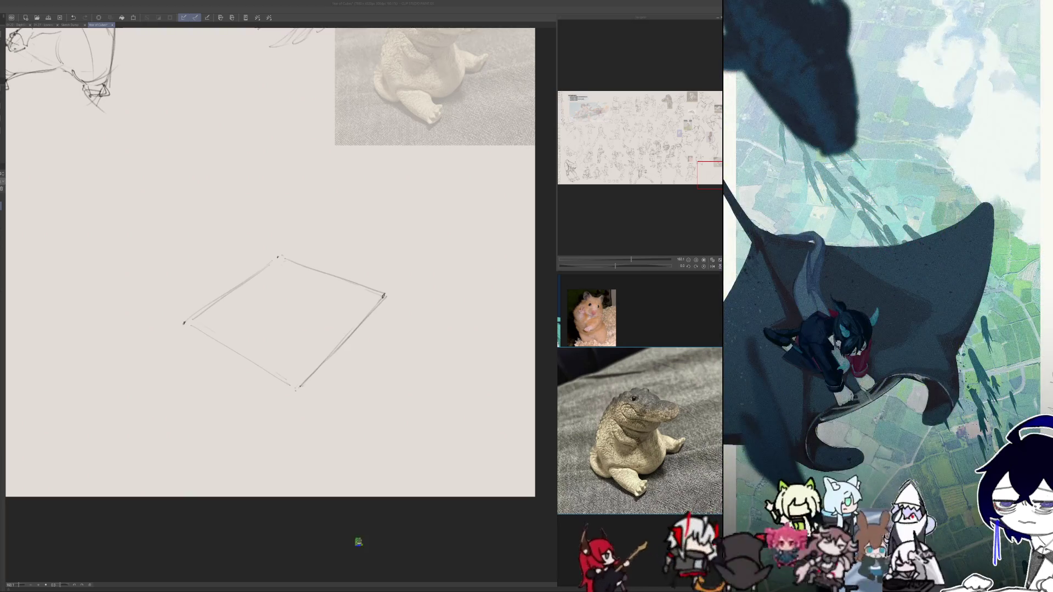
- Darken the ground quad's top edge and rough in oval strokes inside it for the crocodile's base
click(365, 543)
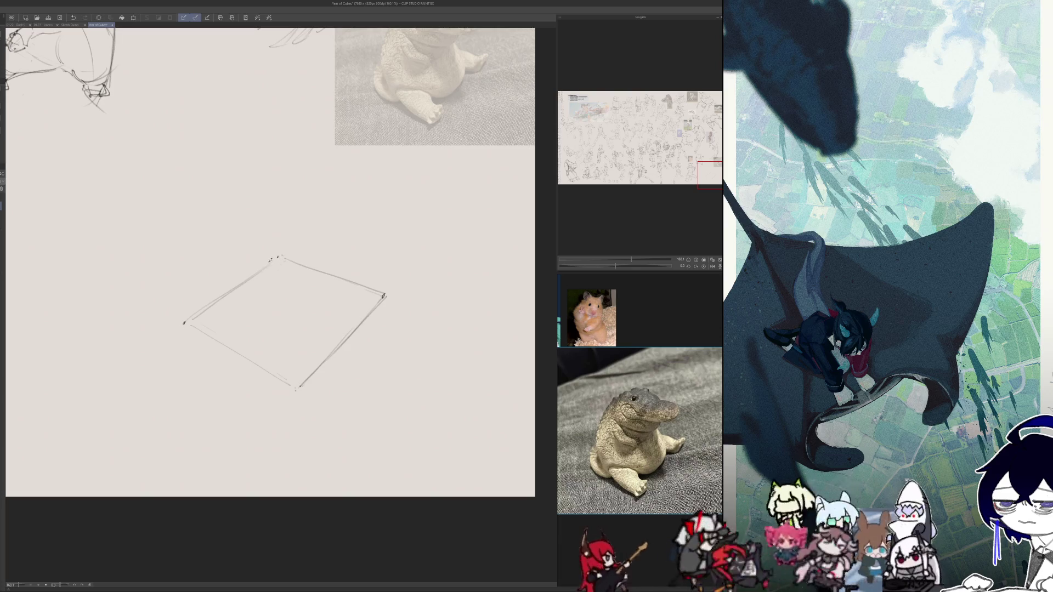
key(h)
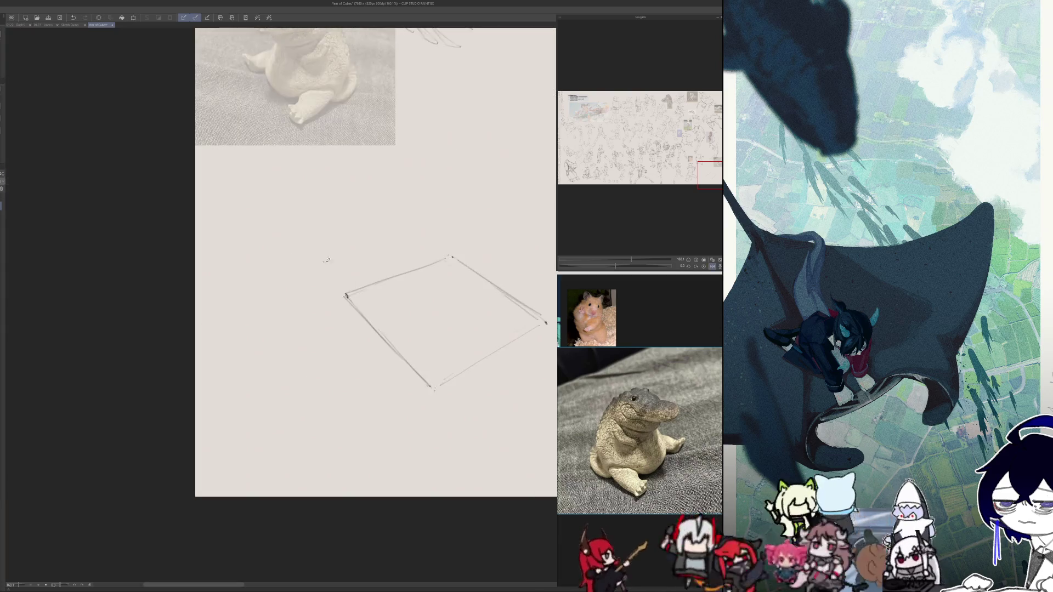
drag(395, 274, 451, 256)
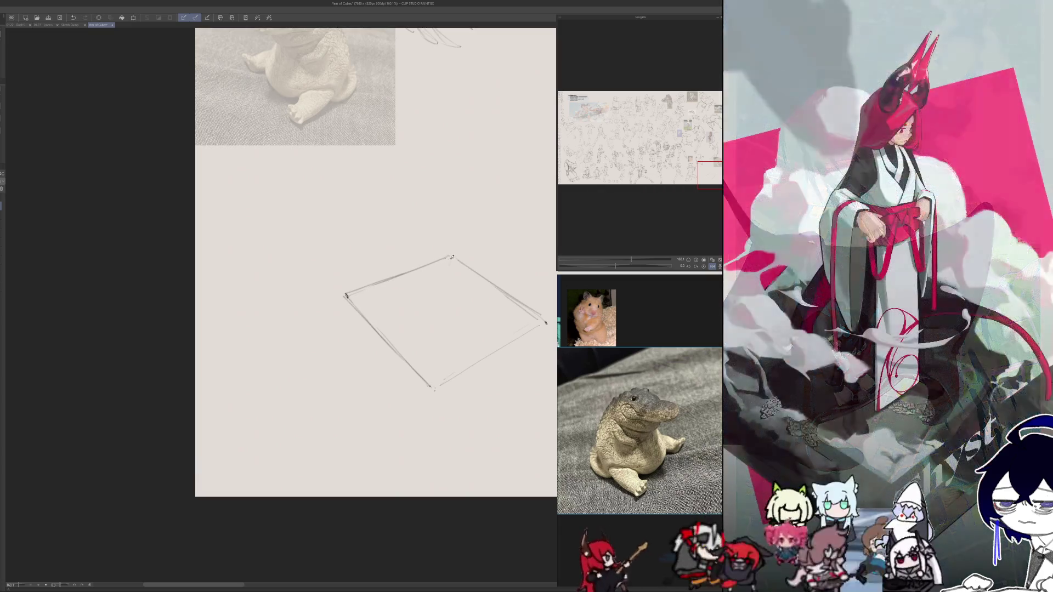
key(h)
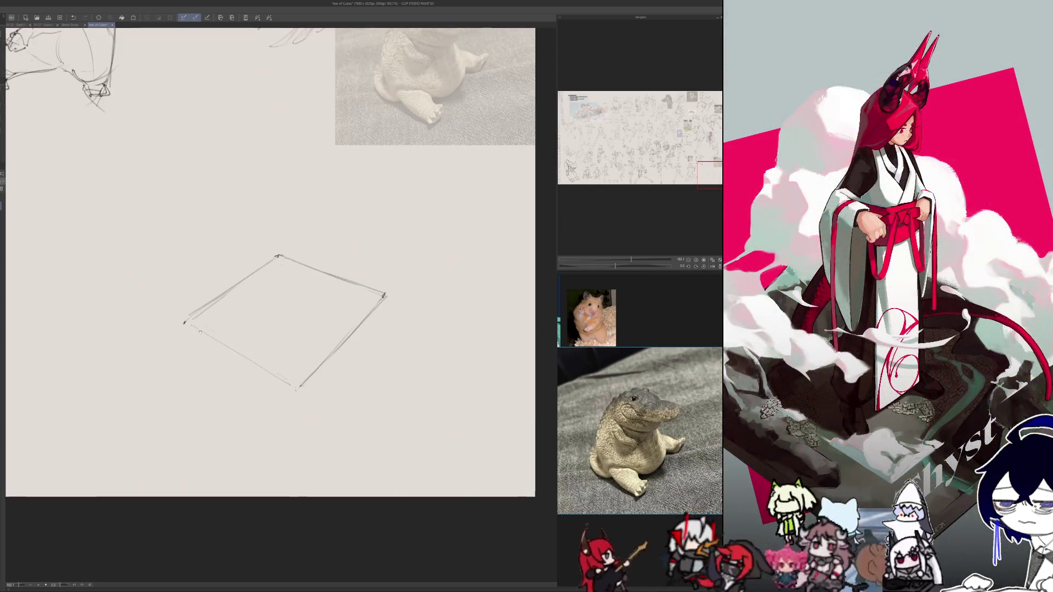
drag(196, 334, 221, 310)
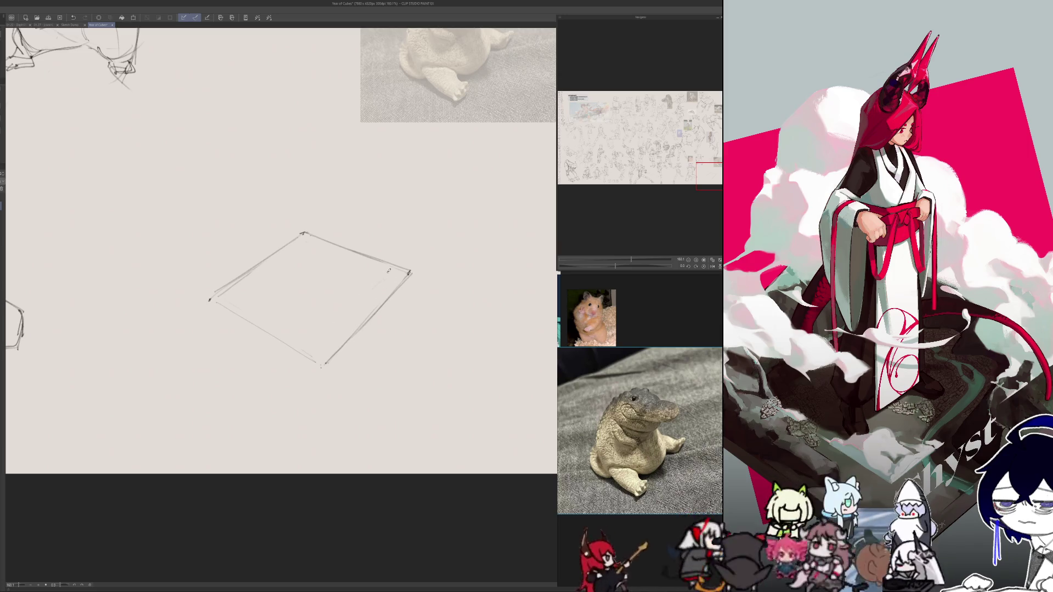
drag(391, 269, 309, 346)
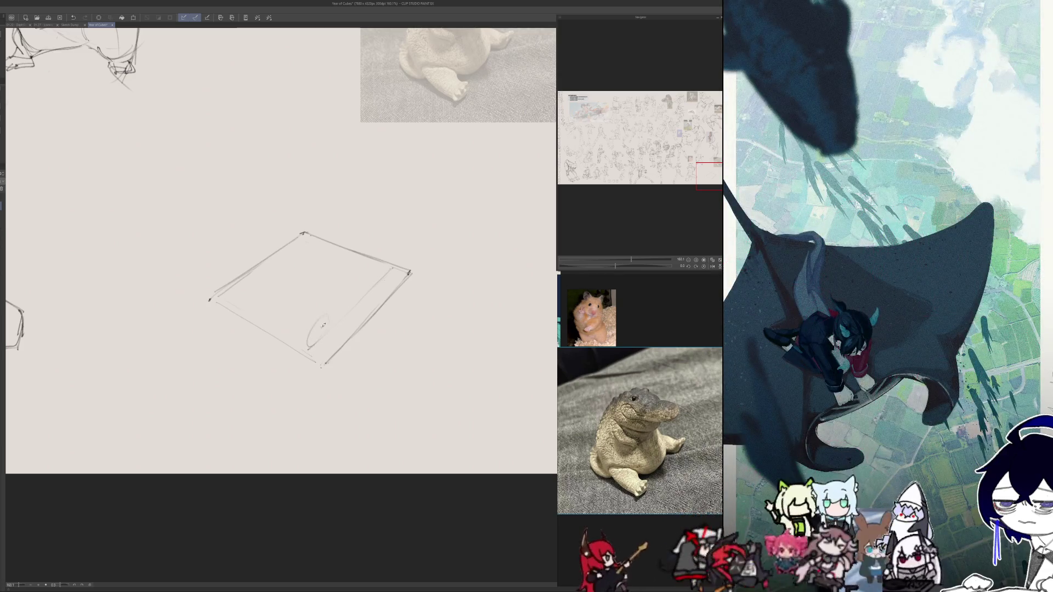
drag(386, 260, 382, 273)
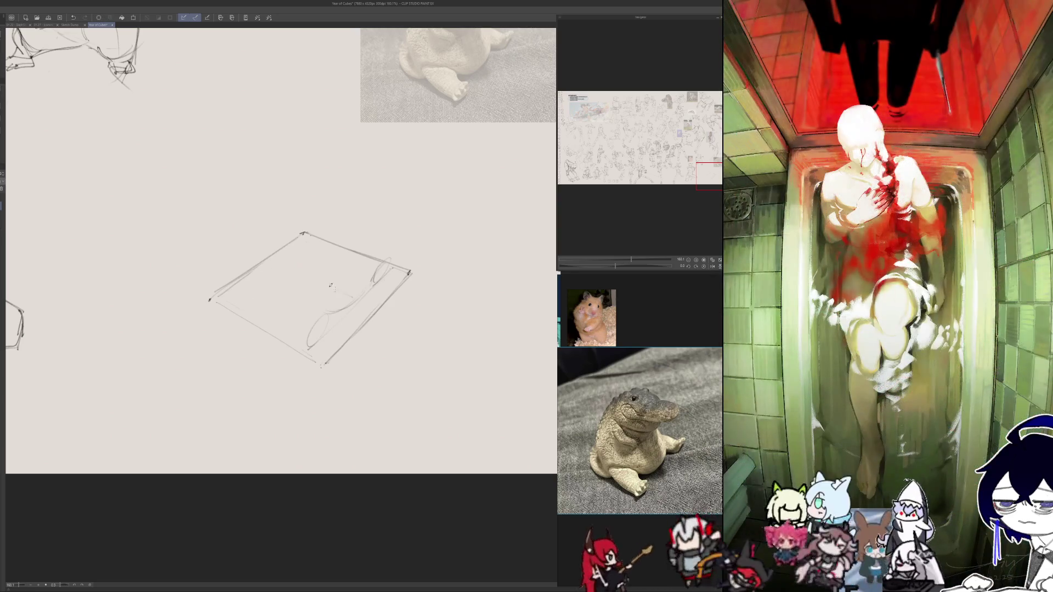
drag(247, 287, 261, 312)
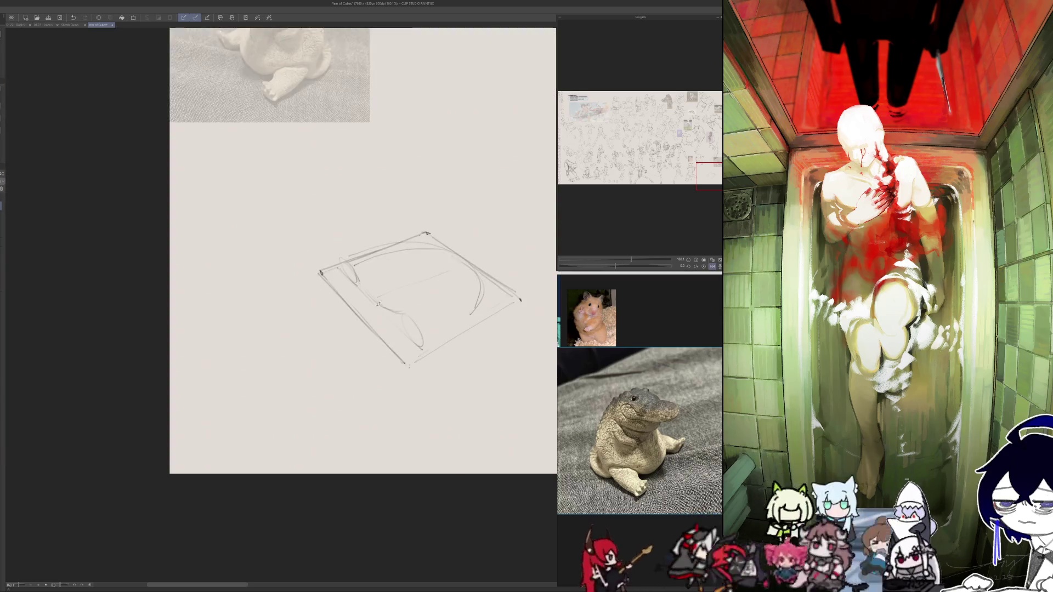
key(ctrl+0)
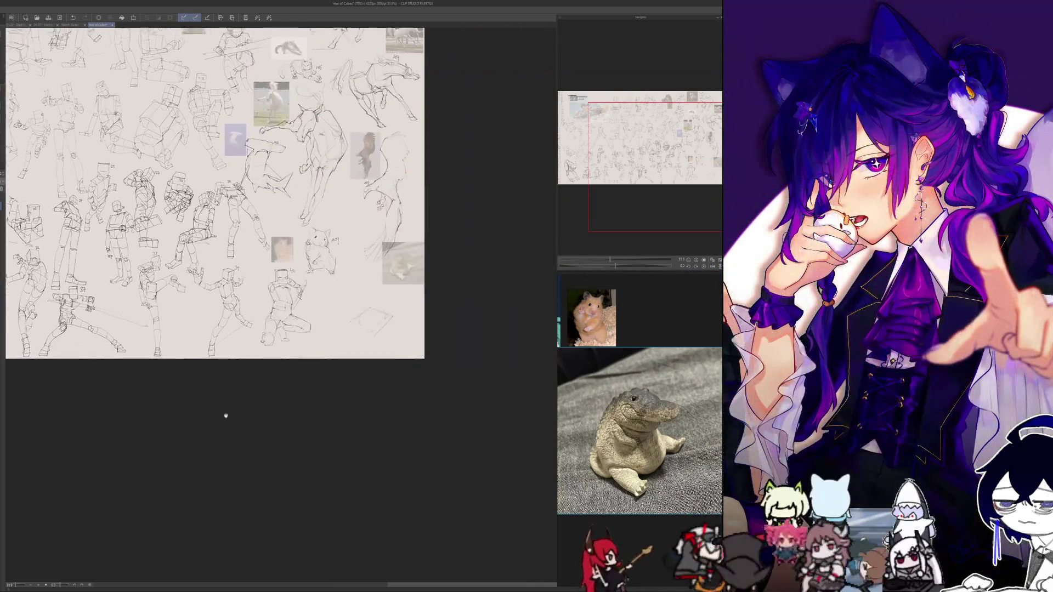
- Zoom into the crocodile study and draw a faint vertical line above the oval
mouse_move(225, 416)
mouse_down()
mouse_move(338, 371)
mouse_move(329, 352)
mouse_move(329, 458)
mouse_up()
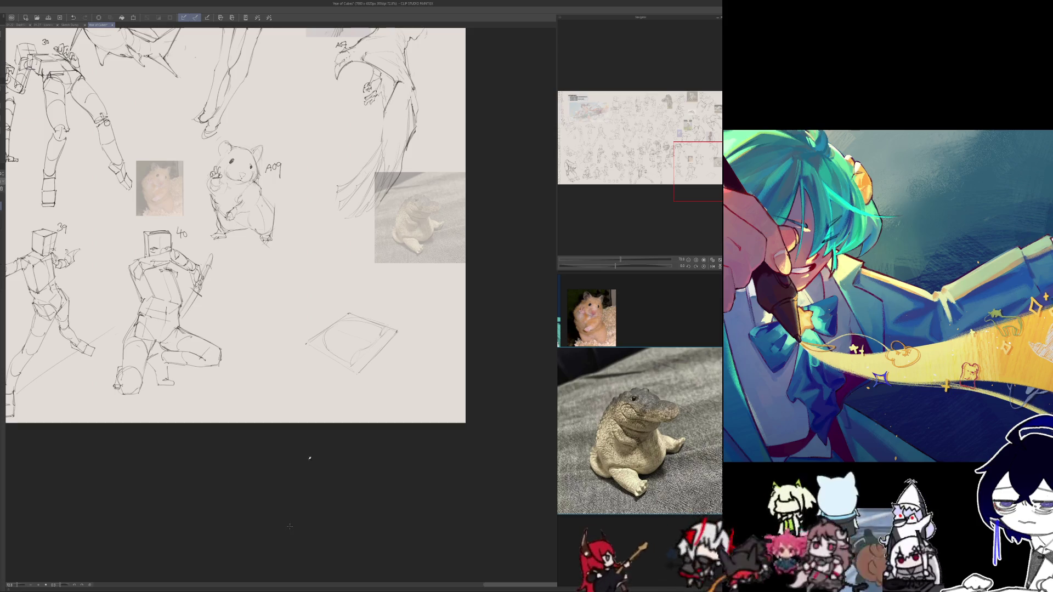
drag(290, 526, 320, 454)
scroll(319, 453, up, 4)
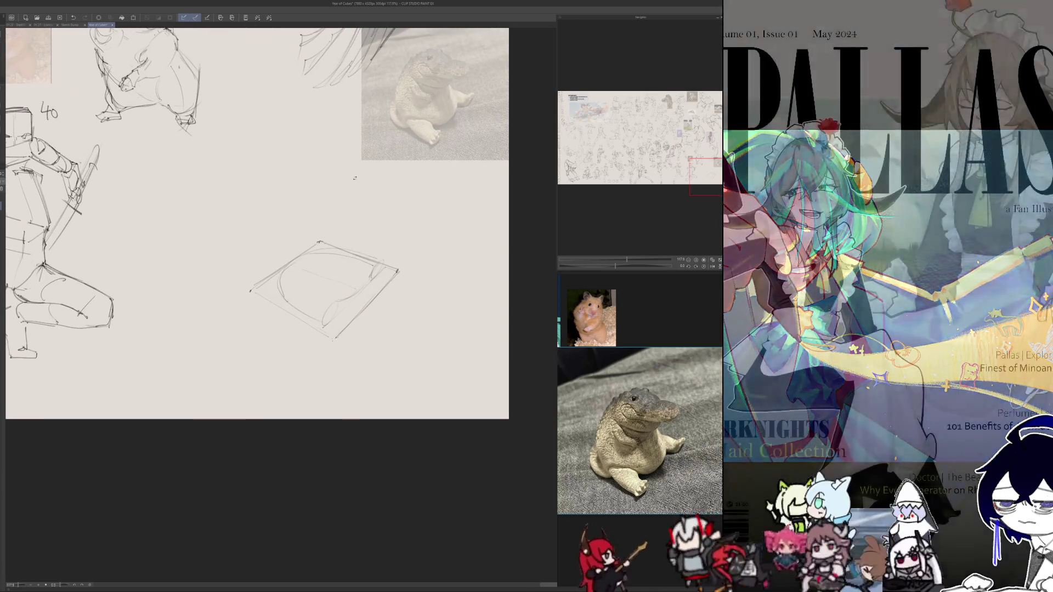
scroll(329, 236, up, 2)
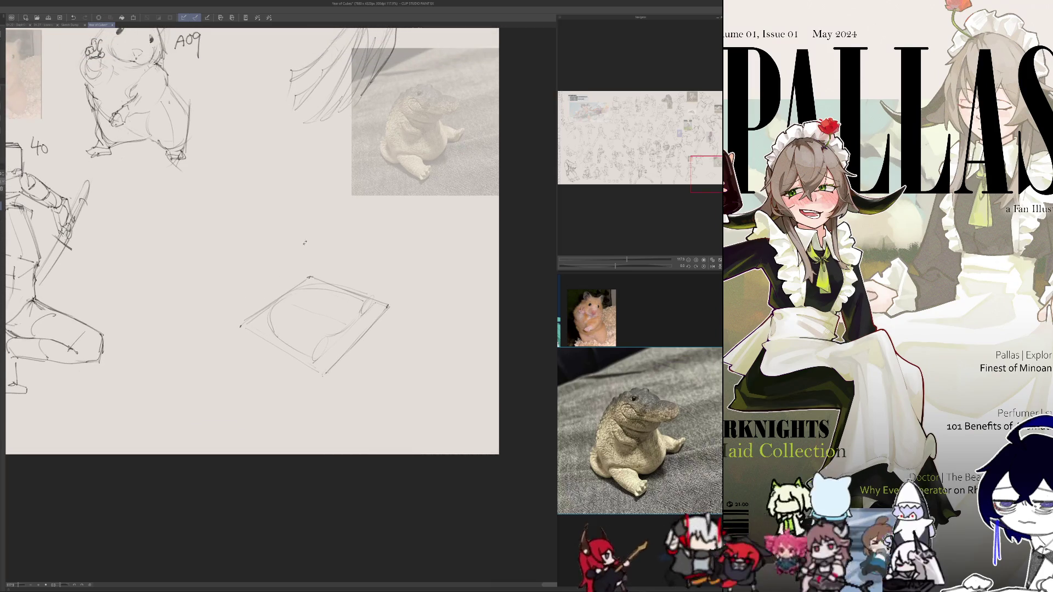
drag(316, 313, 315, 253)
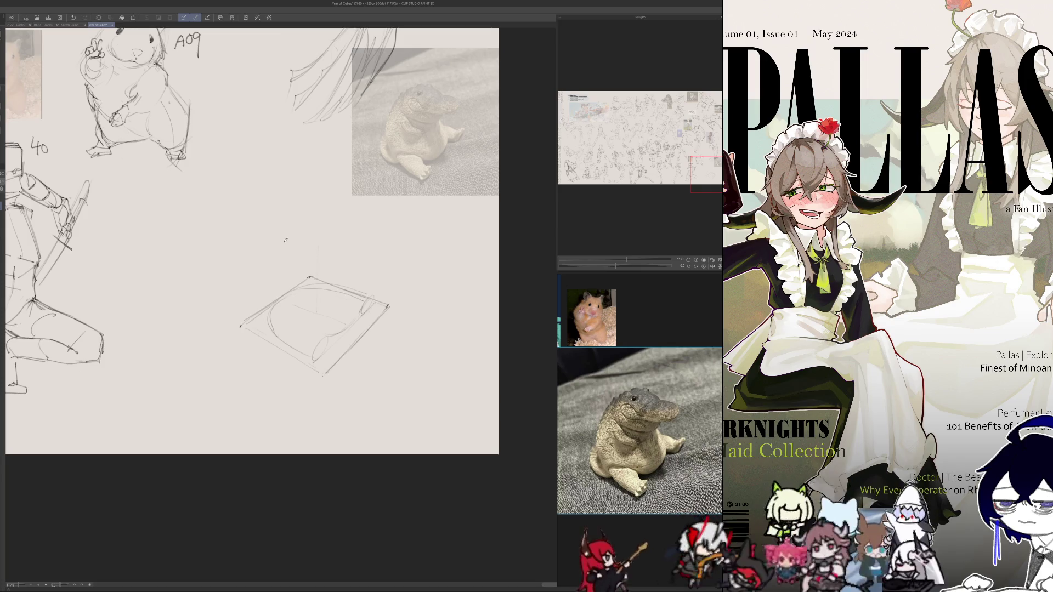
key(h)
drag(400, 237, 384, 243)
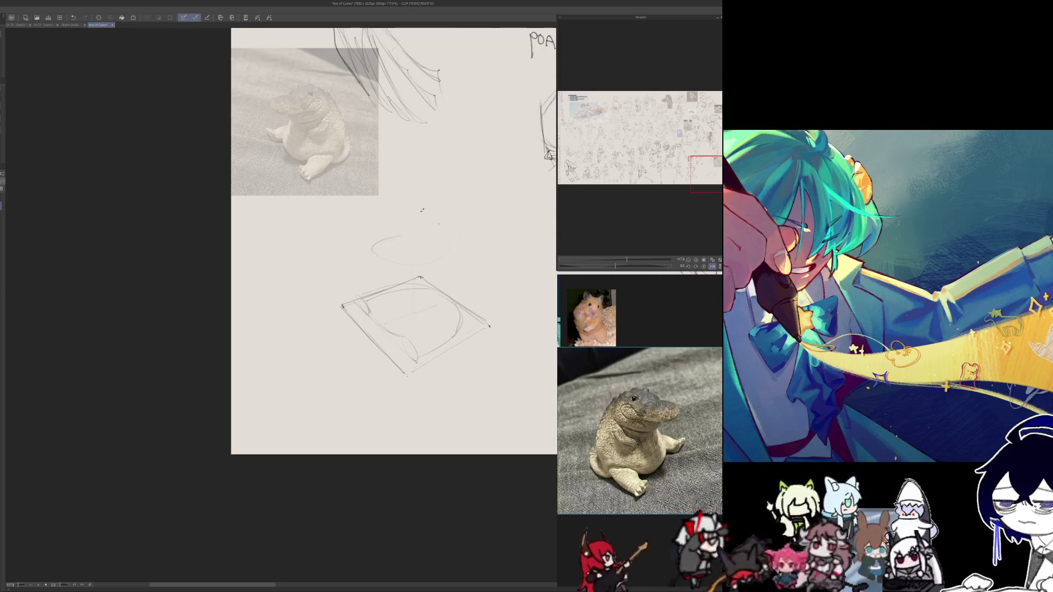
- Sketch faceted construction lines around the upper ellipse, flipping the canvas to check the shape
mouse_move(458, 247)
mouse_down()
mouse_move(422, 231)
mouse_move(412, 248)
mouse_move(308, 252)
mouse_move(385, 241)
mouse_up()
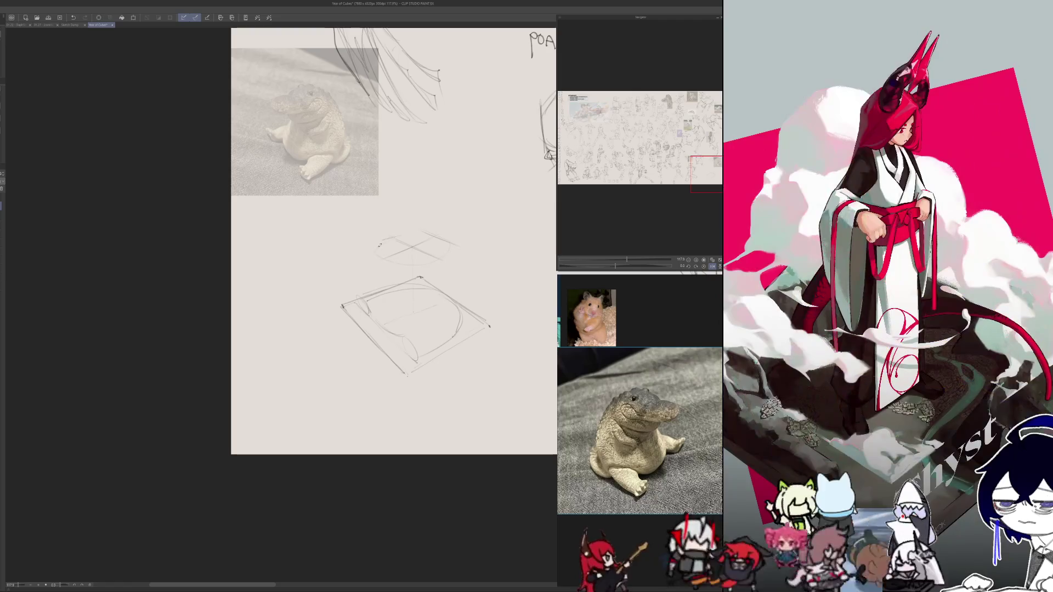
key(h)
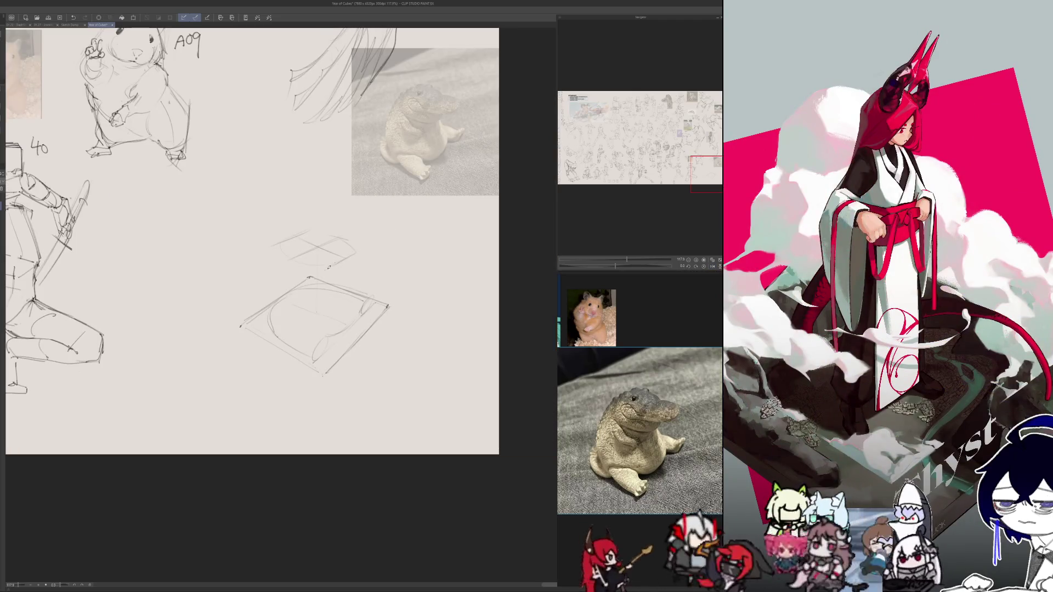
key(h)
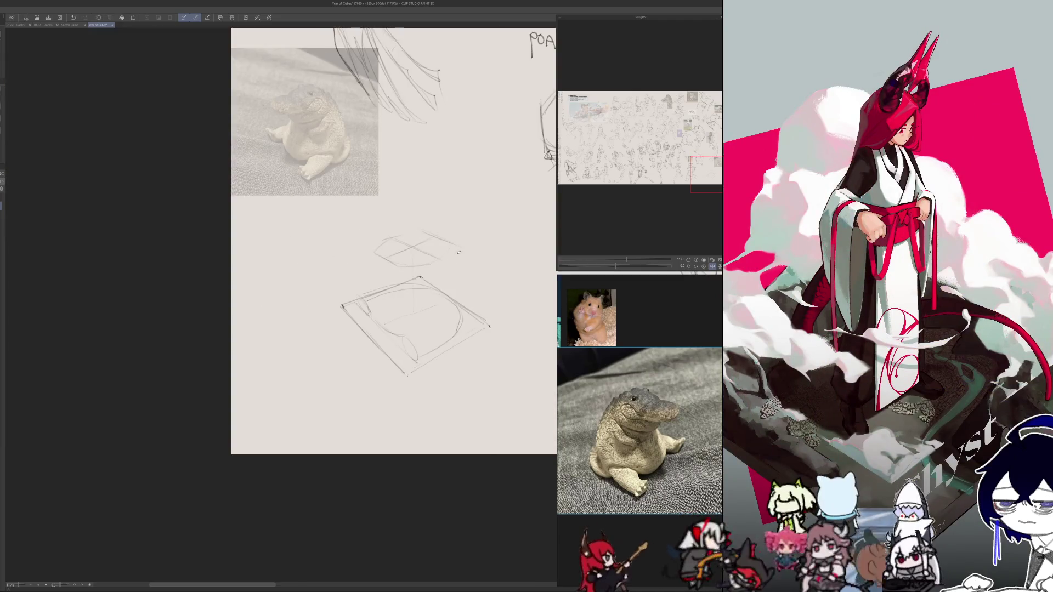
key(h)
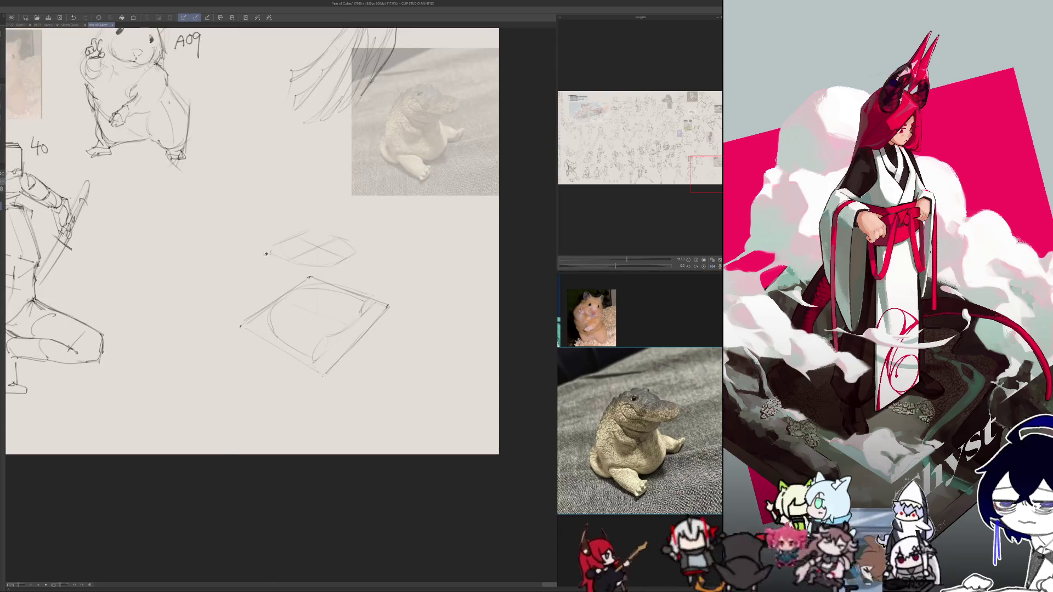
key(h)
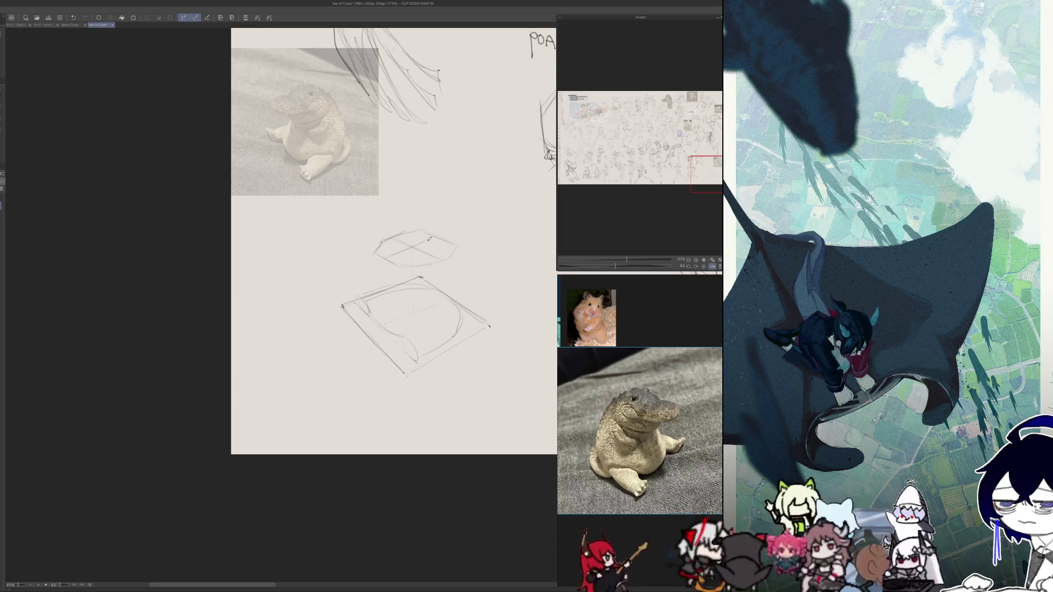
key(h)
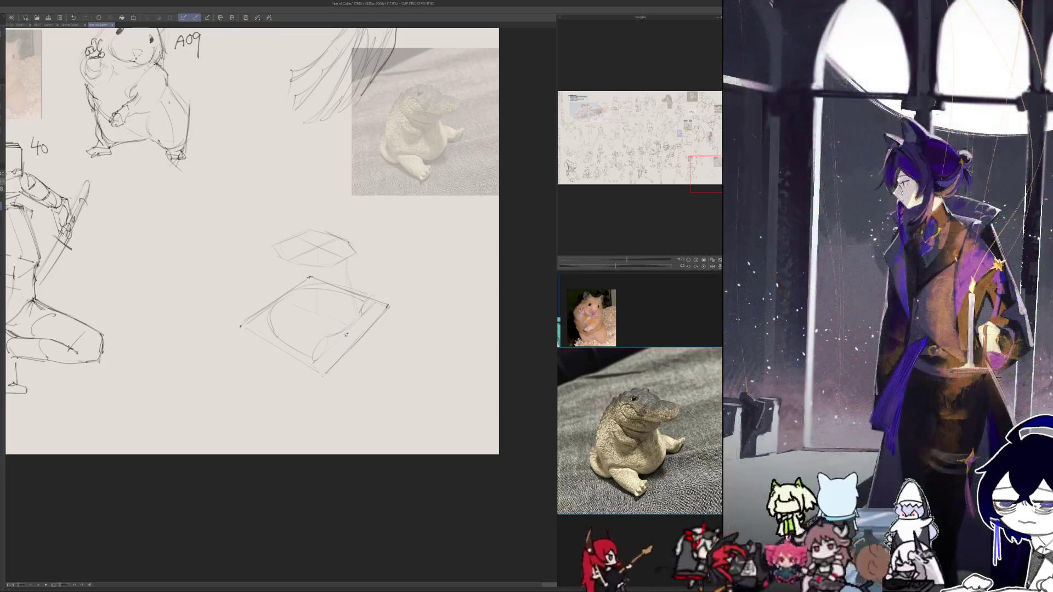
- Draw a curved side linking the lid down to the base, checking with horizontal flips
key(h)
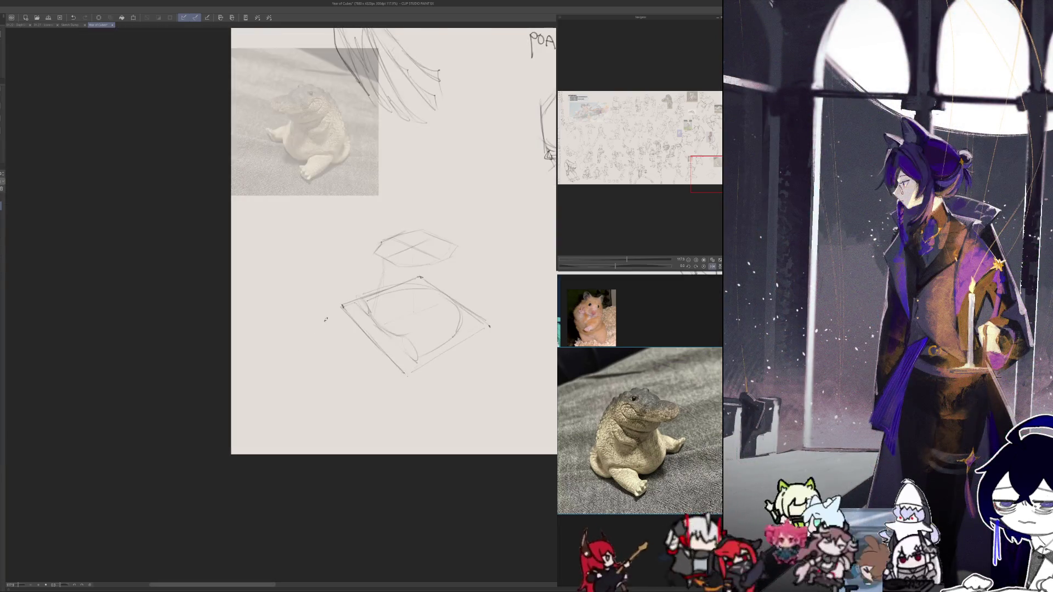
key(h)
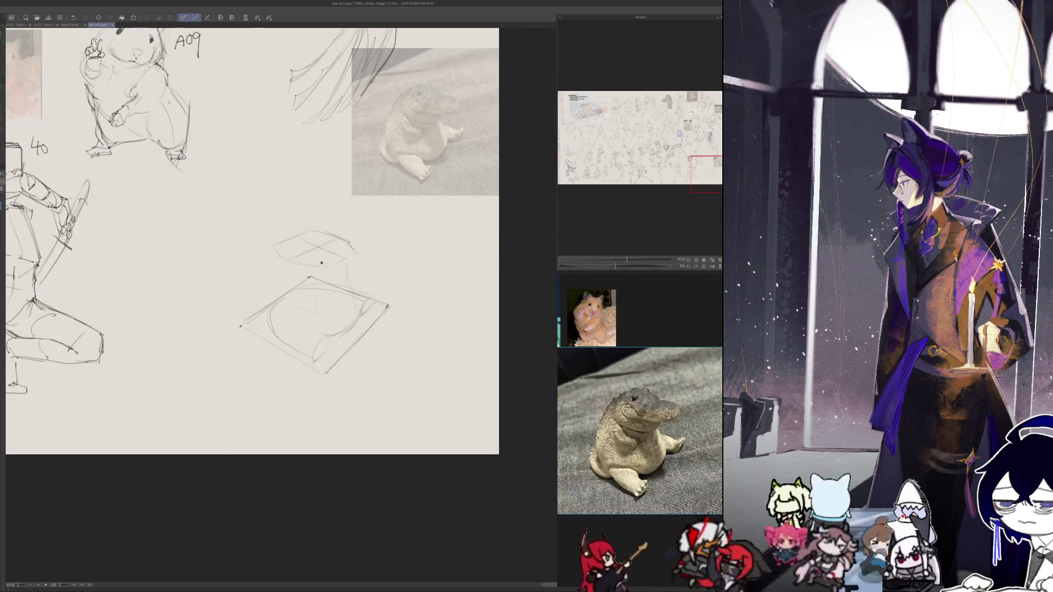
key(h)
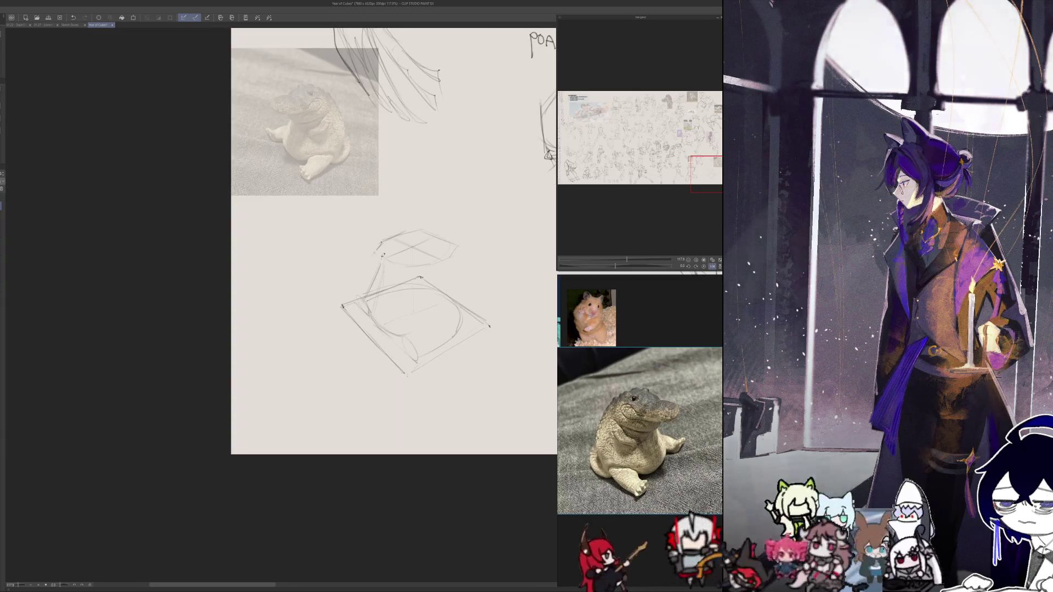
key(h)
drag(366, 301, 318, 334)
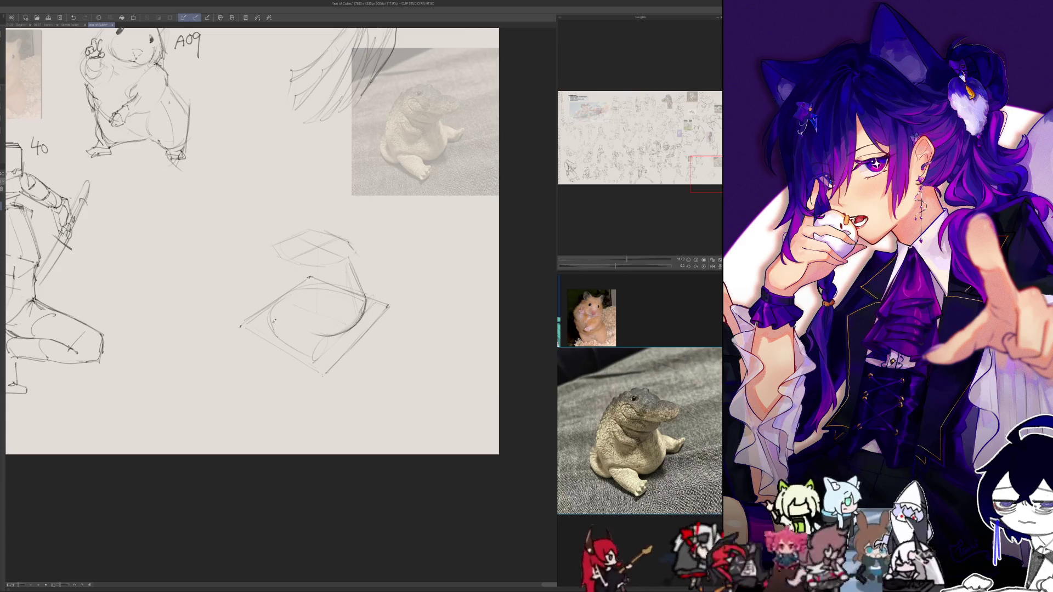
- Sketch and refine a small box at the front of the base, then darken the oval's lower curve
mouse_move(272, 317)
mouse_down()
mouse_move(304, 317)
mouse_move(305, 334)
mouse_up()
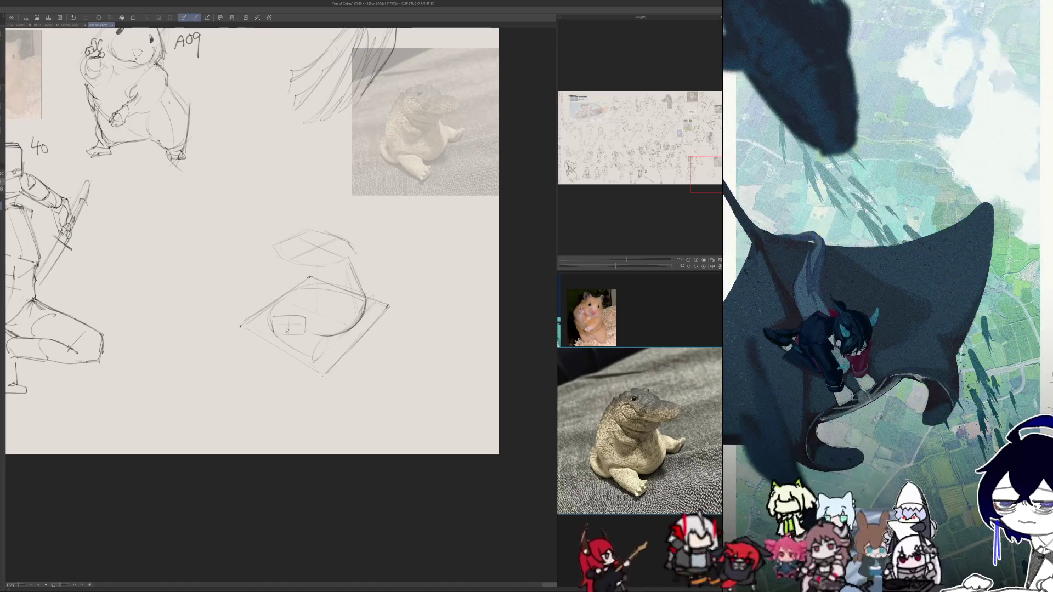
drag(290, 320, 275, 330)
key(h)
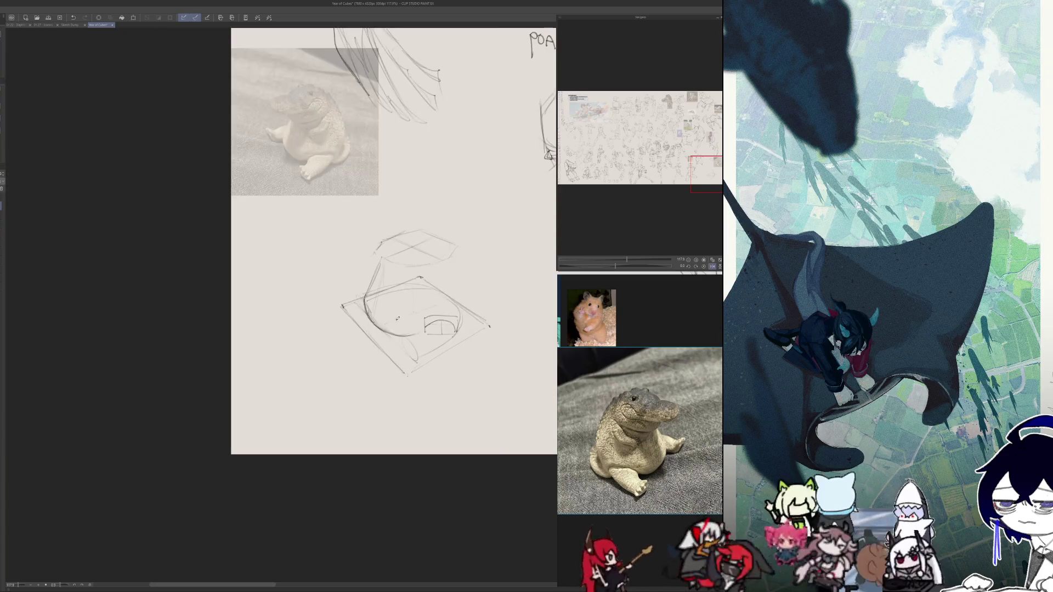
mouse_move(423, 327)
mouse_down()
mouse_move(410, 337)
mouse_move(417, 359)
mouse_up()
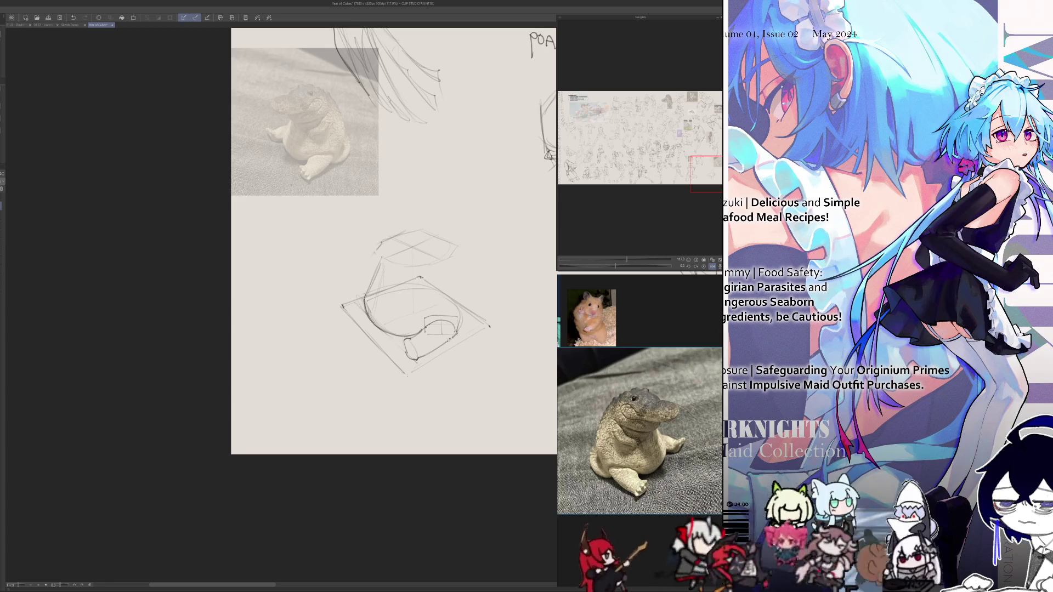
scroll(424, 345, right, 3)
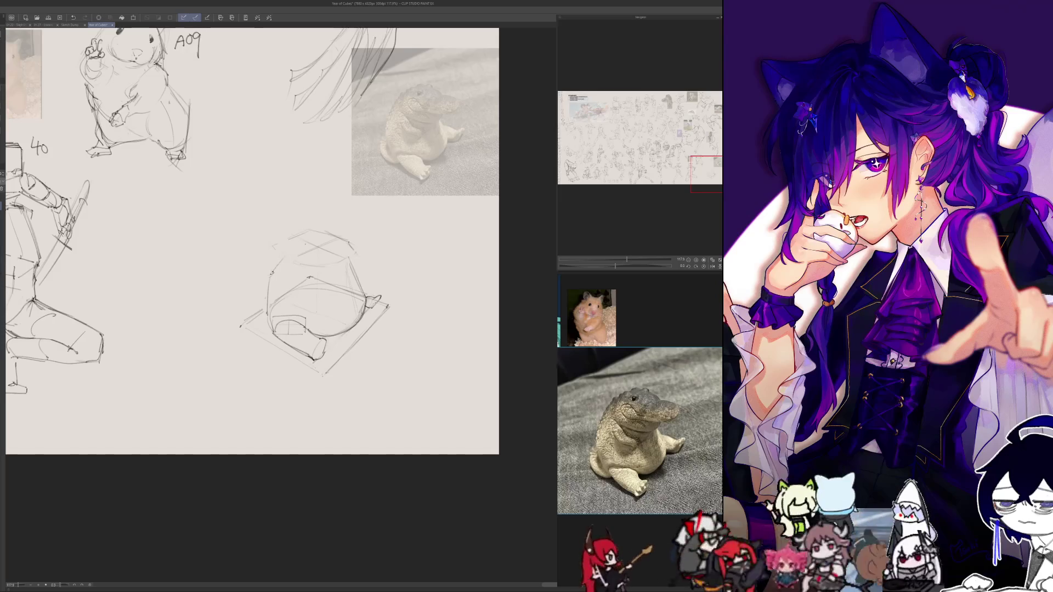
- Strengthen the body's right side, add small circles at the base front and a stroke near the top
key(h)
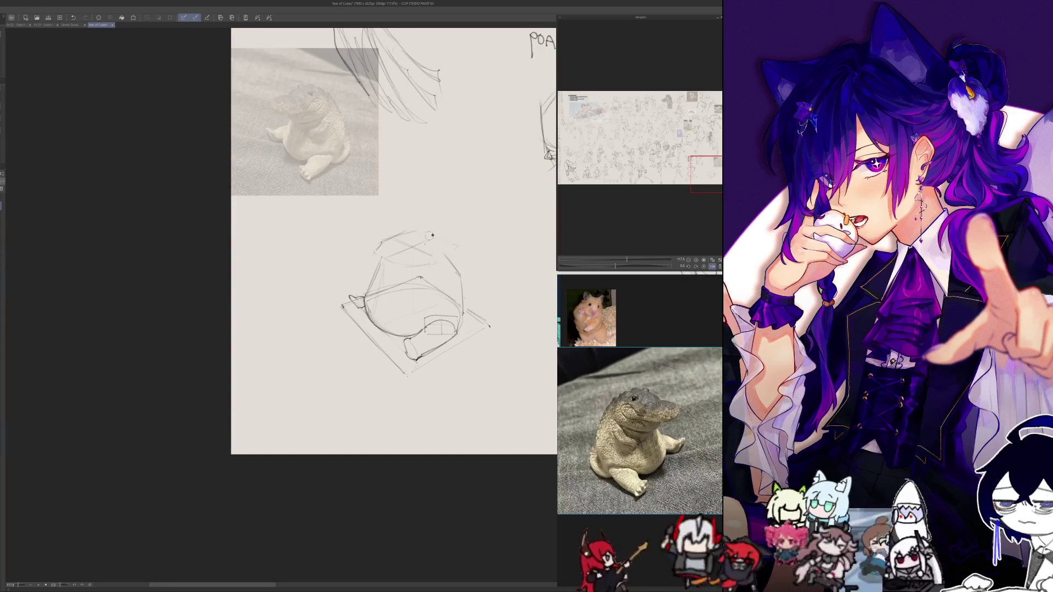
key(h)
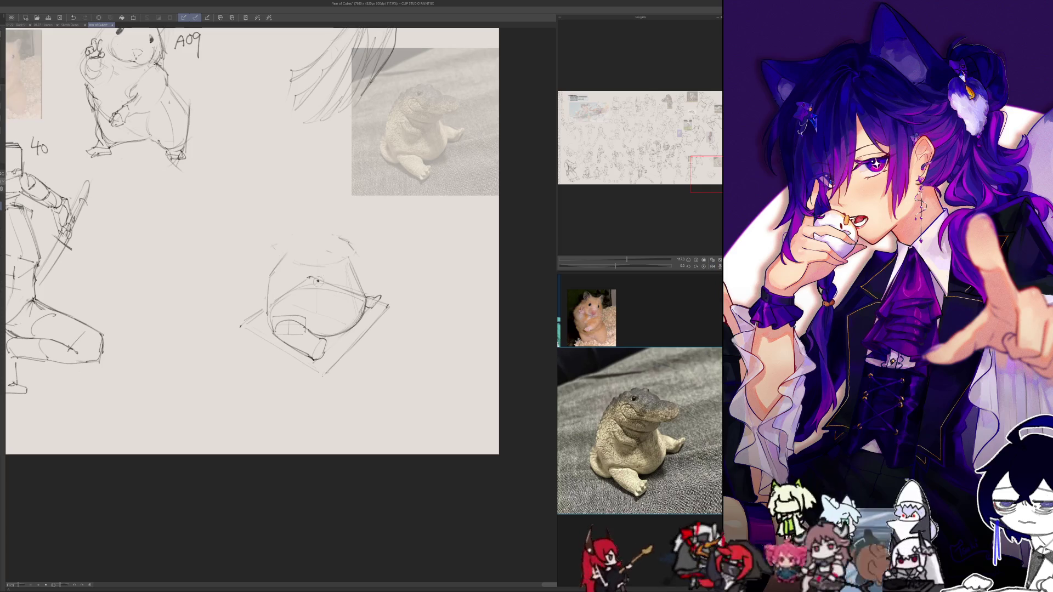
mouse_move(351, 285)
mouse_down()
mouse_move(355, 325)
mouse_move(335, 326)
mouse_up()
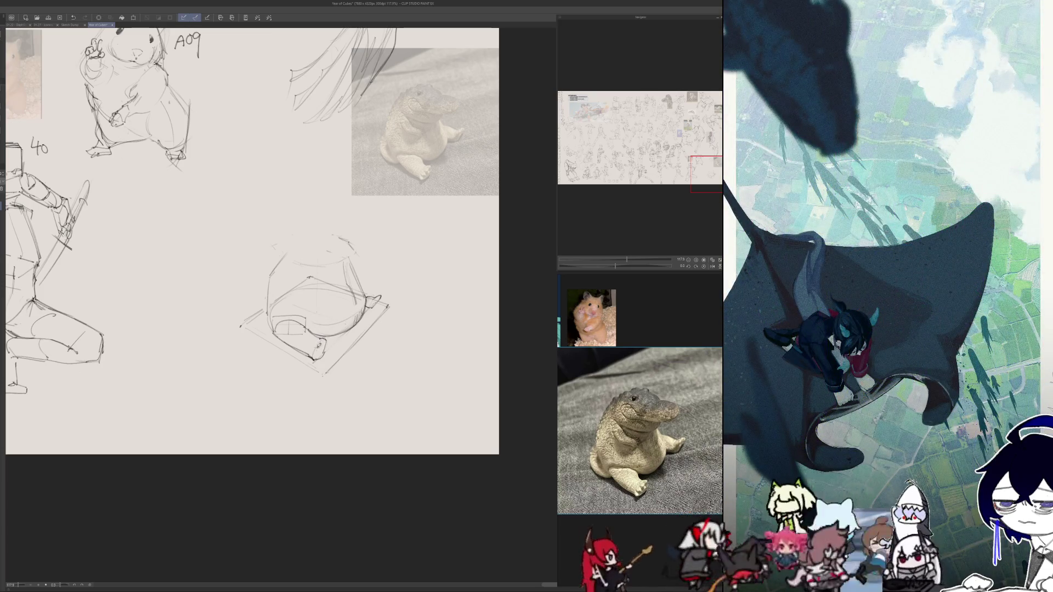
drag(313, 349, 327, 337)
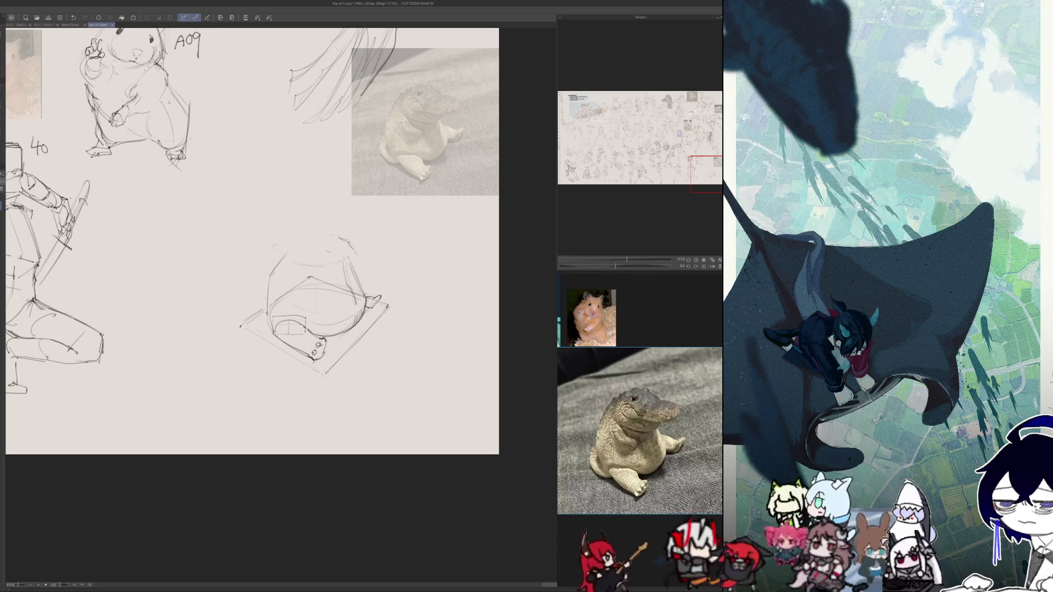
key(h)
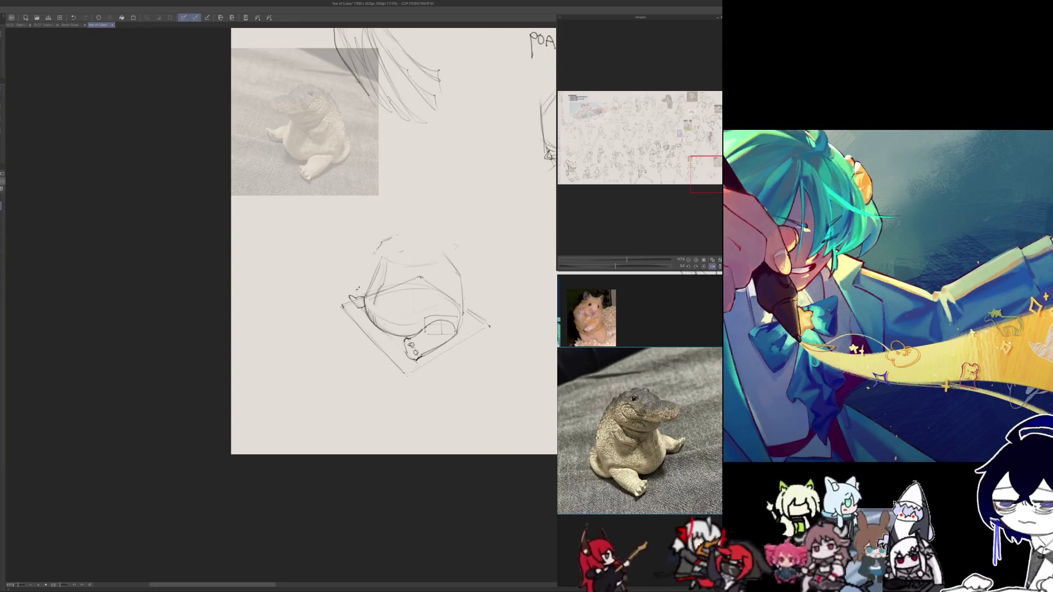
key(h)
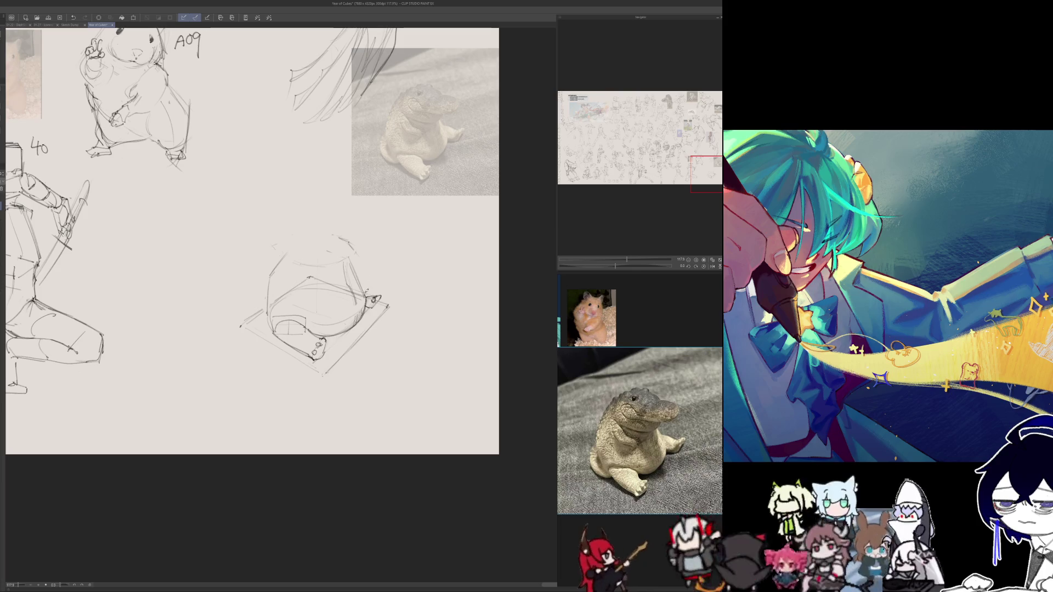
key(h)
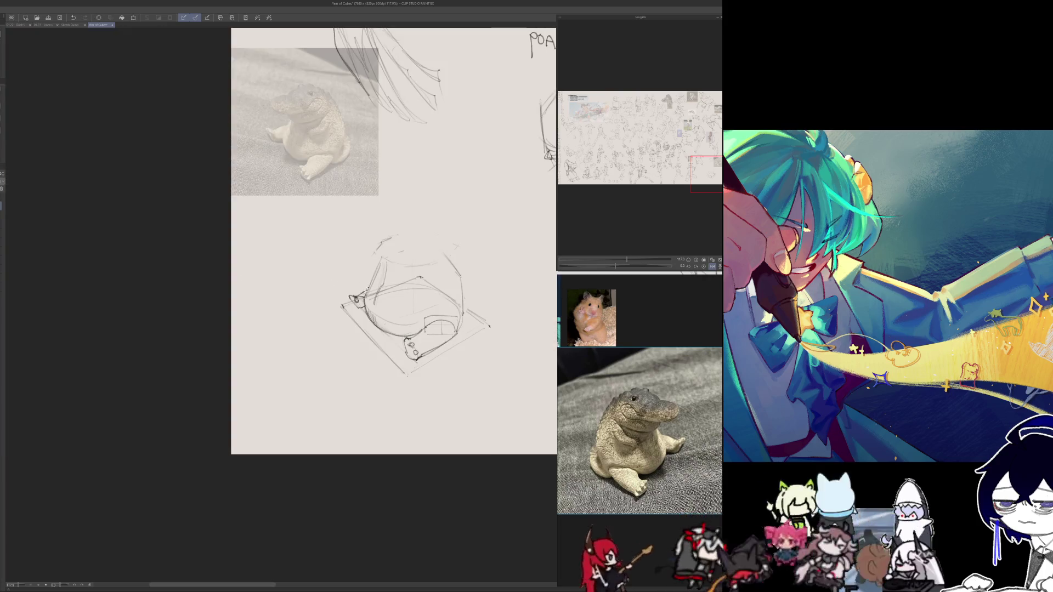
drag(374, 282, 363, 297)
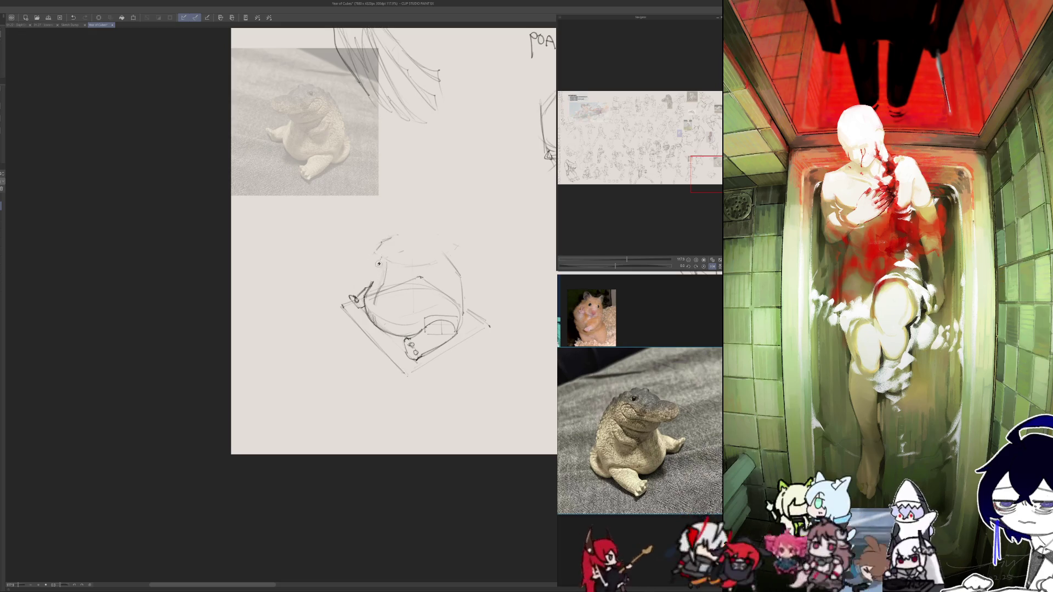
- Replace the rim strokes with a firmer line under the body's lid ellipse
key(h)
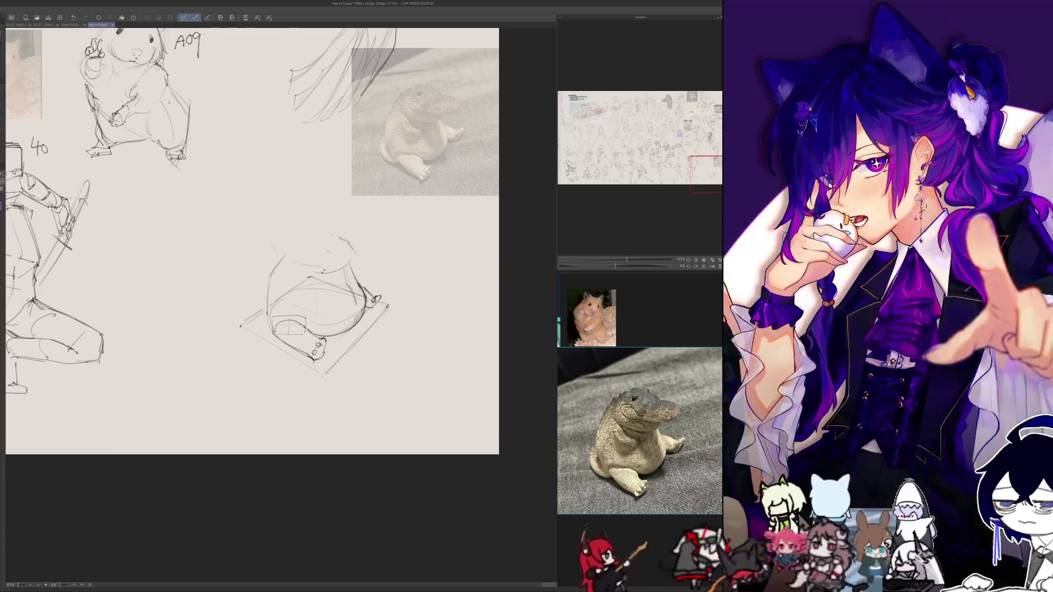
key(h)
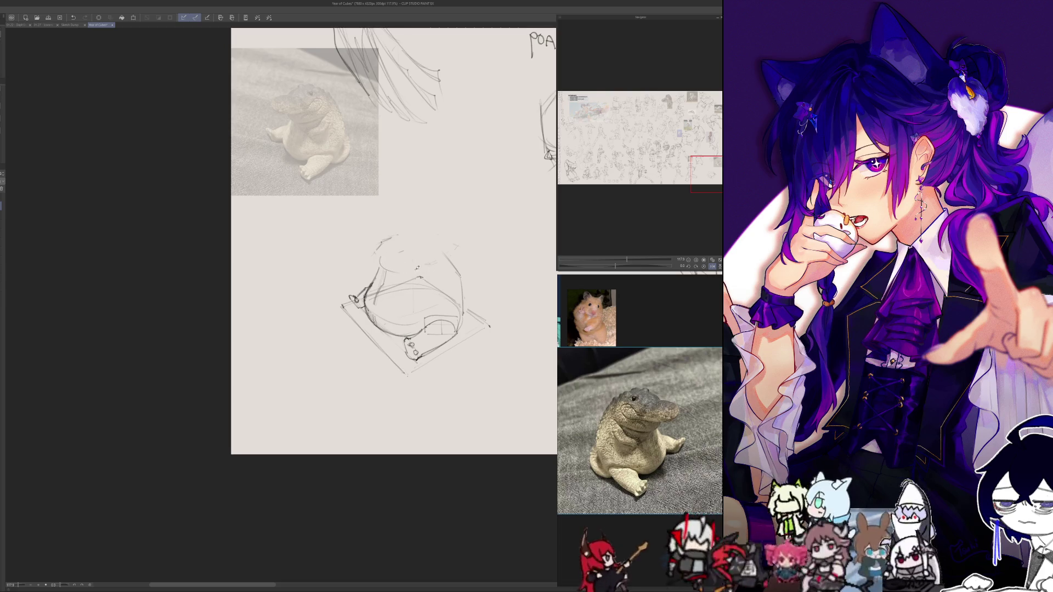
key(h)
key(h)
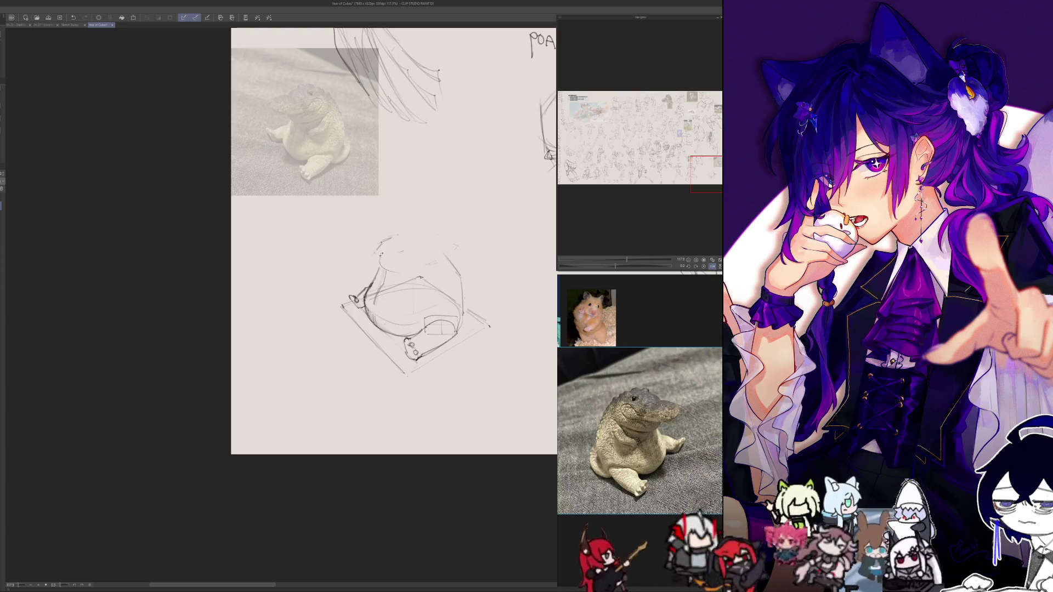
key(h)
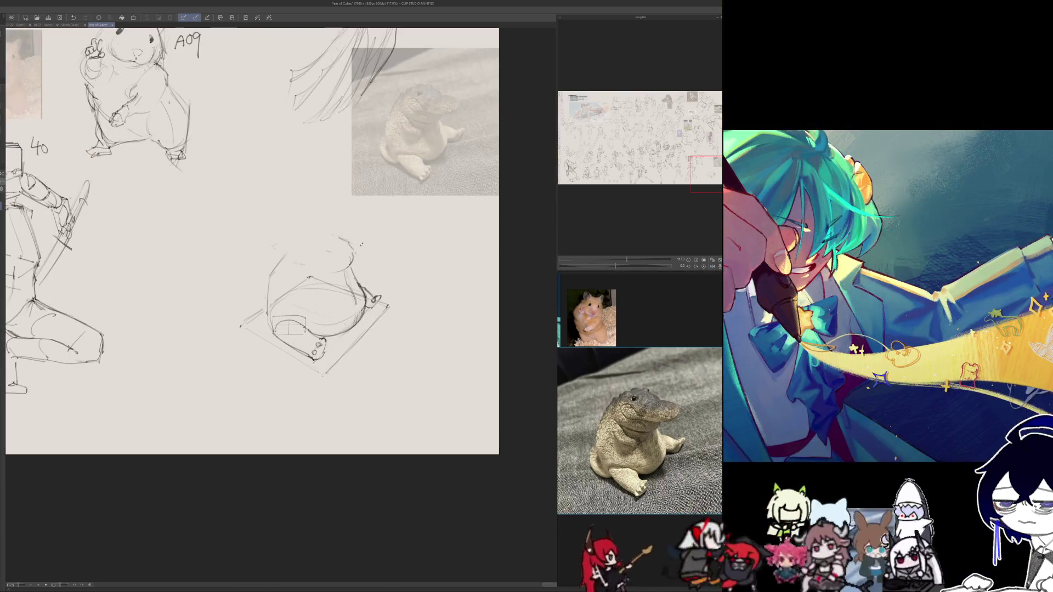
key(h)
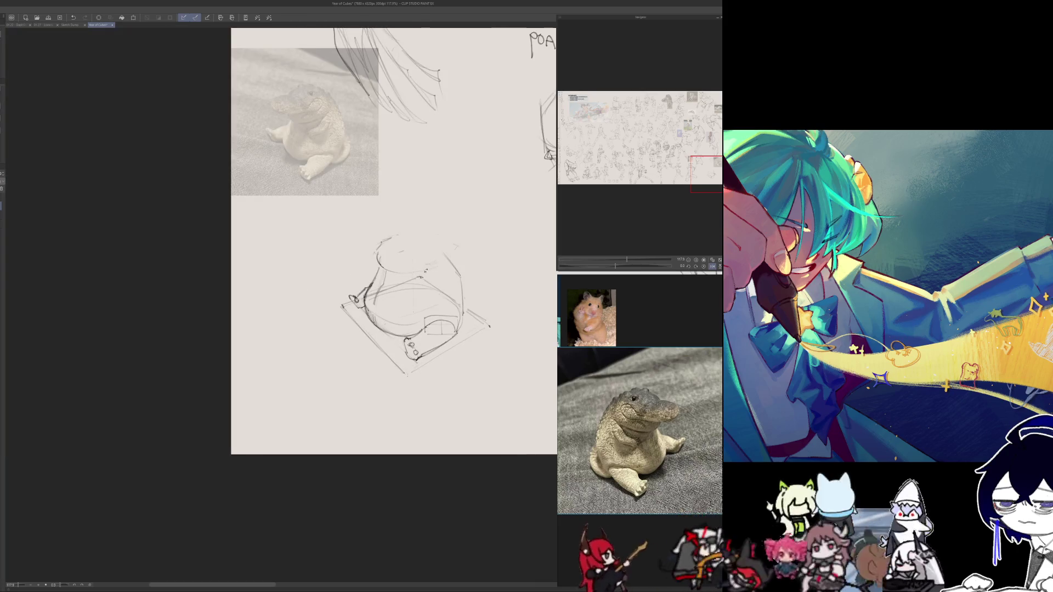
drag(447, 257, 432, 267)
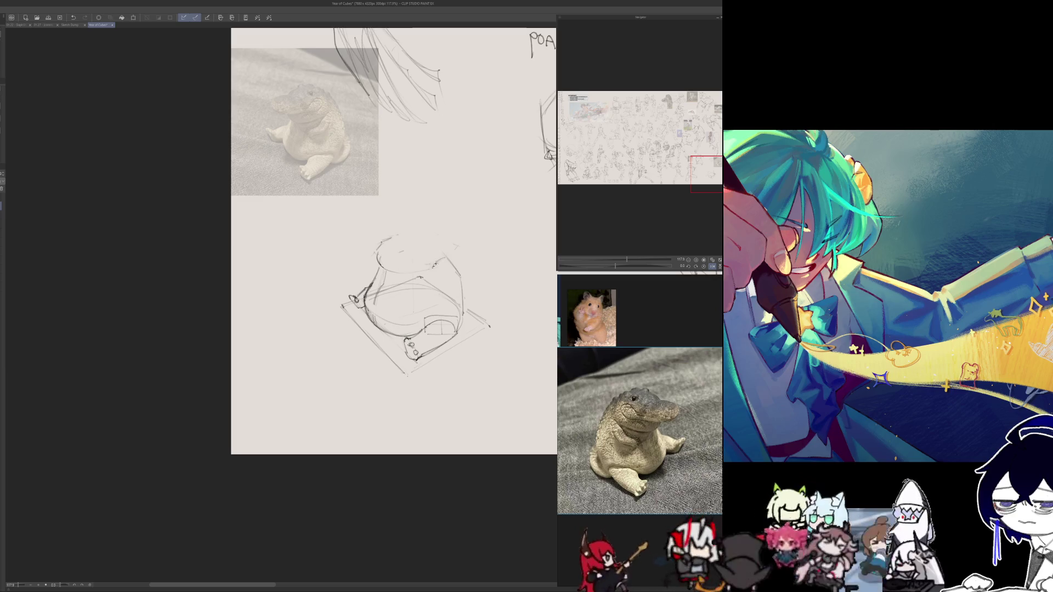
key(ctrl+z)
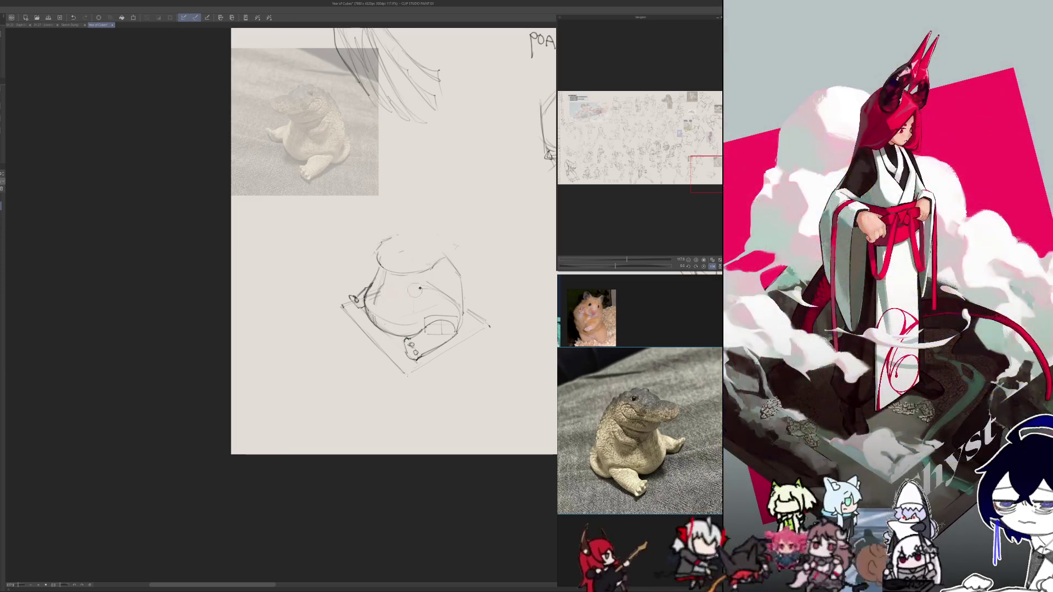
key(ctrl+z)
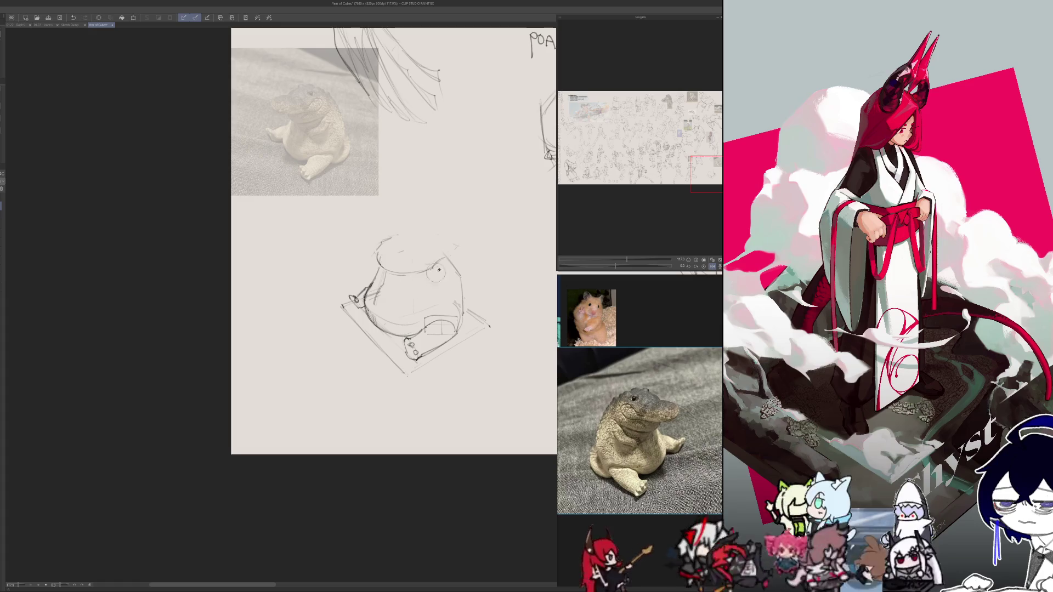
drag(408, 271, 433, 264)
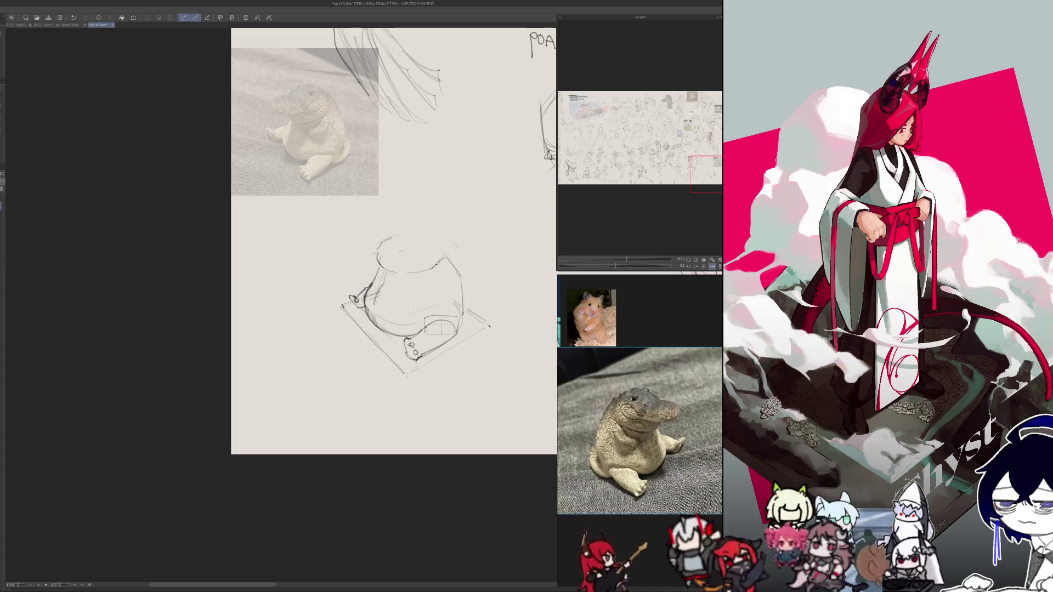
- Rough in the head shape on top of the body, checking proportions in mirrored view
key(h)
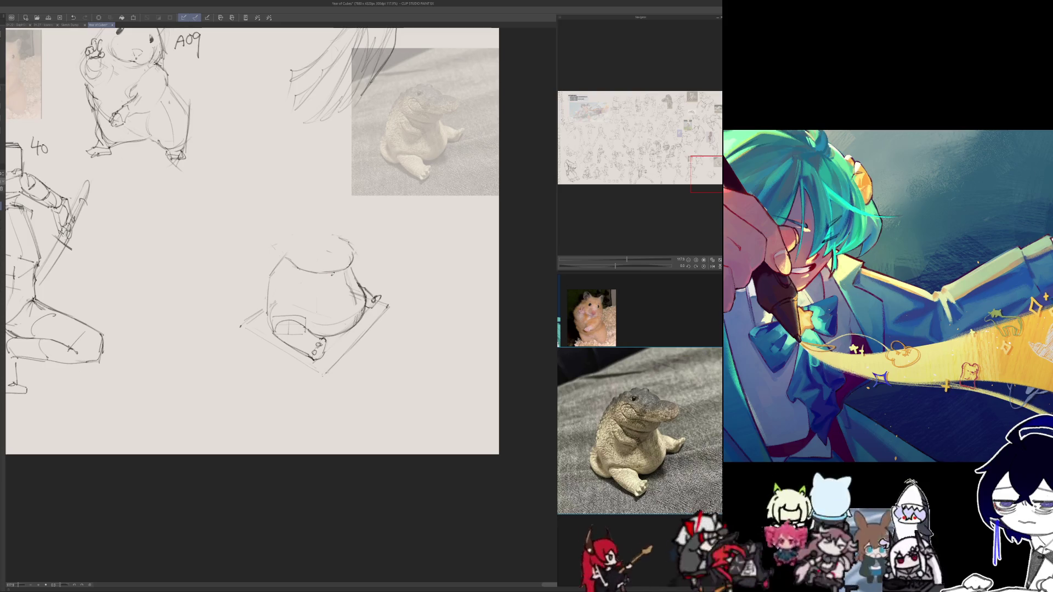
key(h)
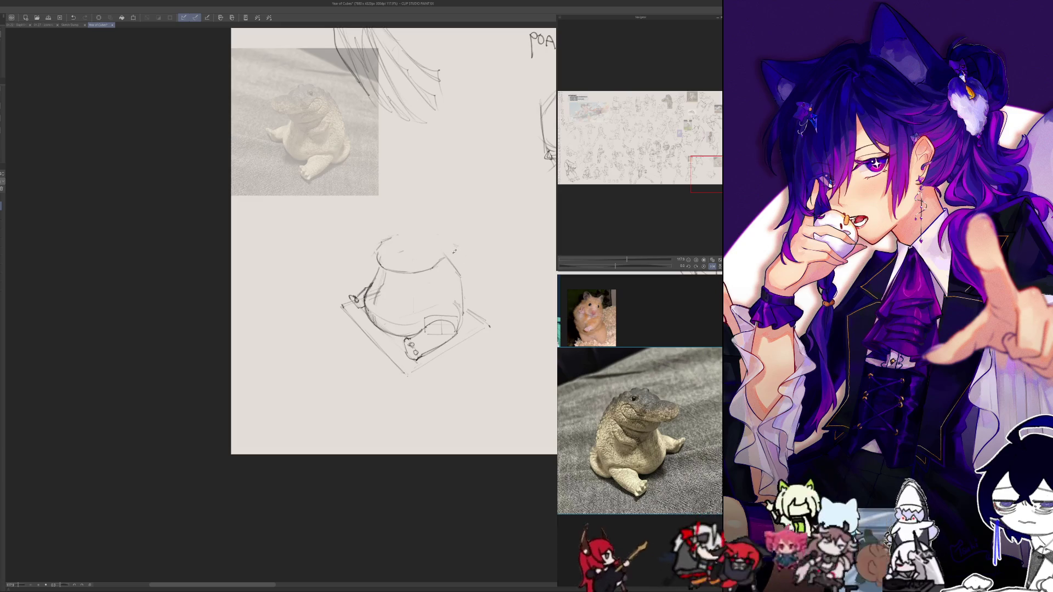
key(h)
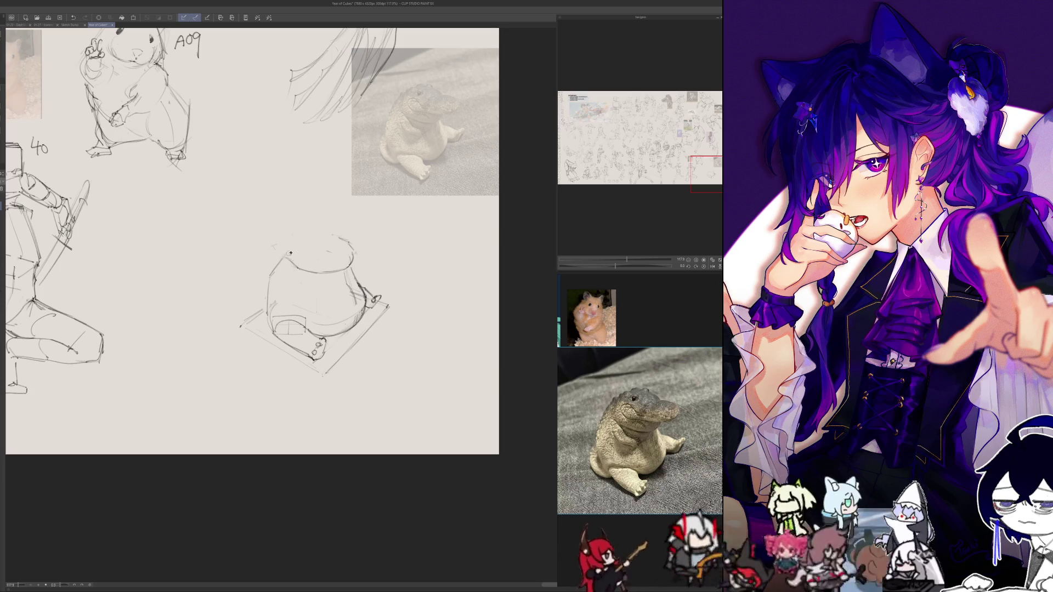
key(h)
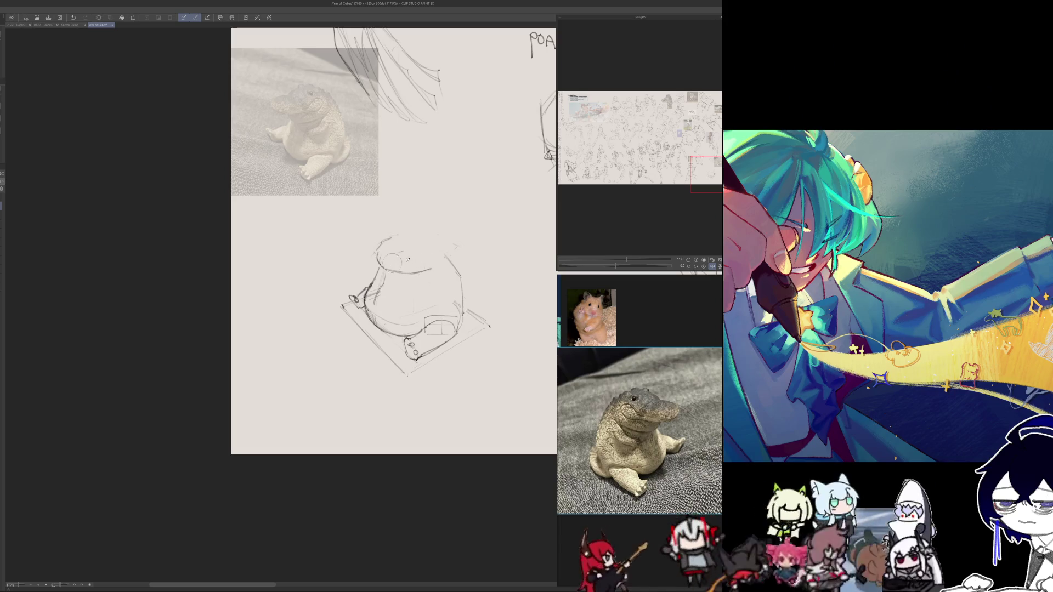
key(h)
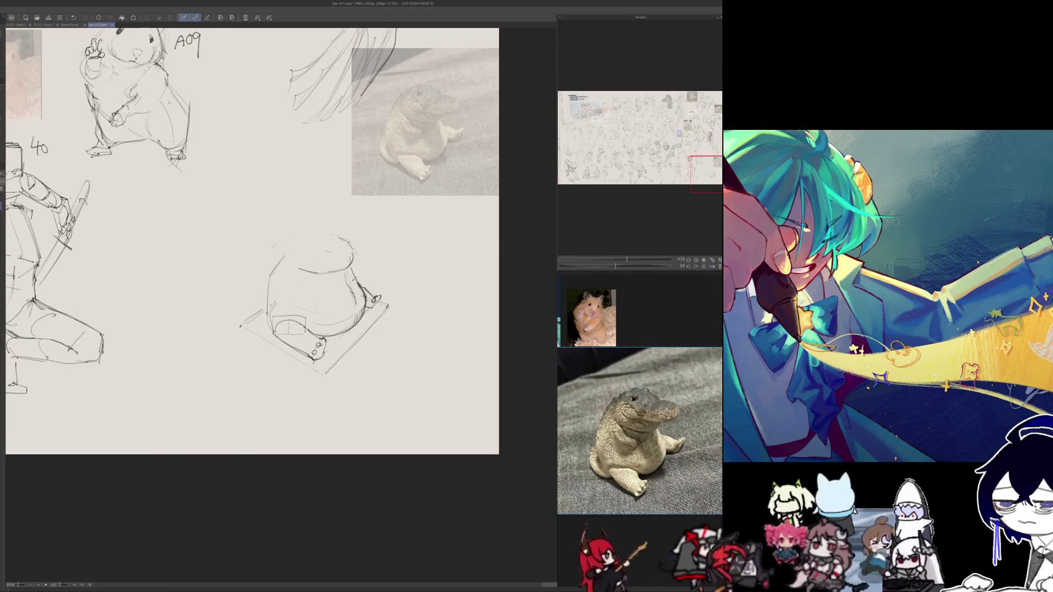
key(h)
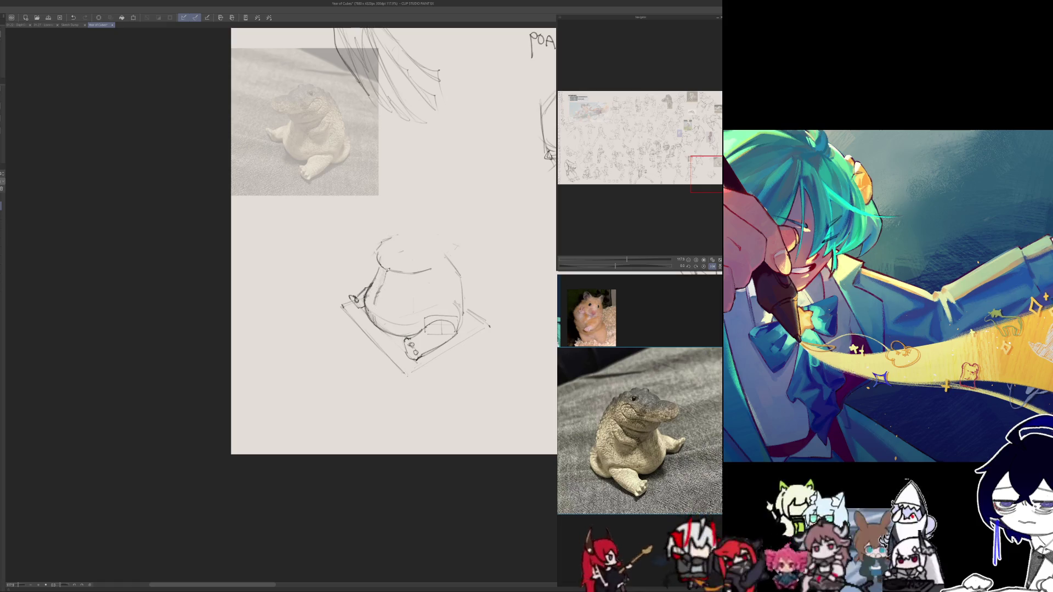
key(h)
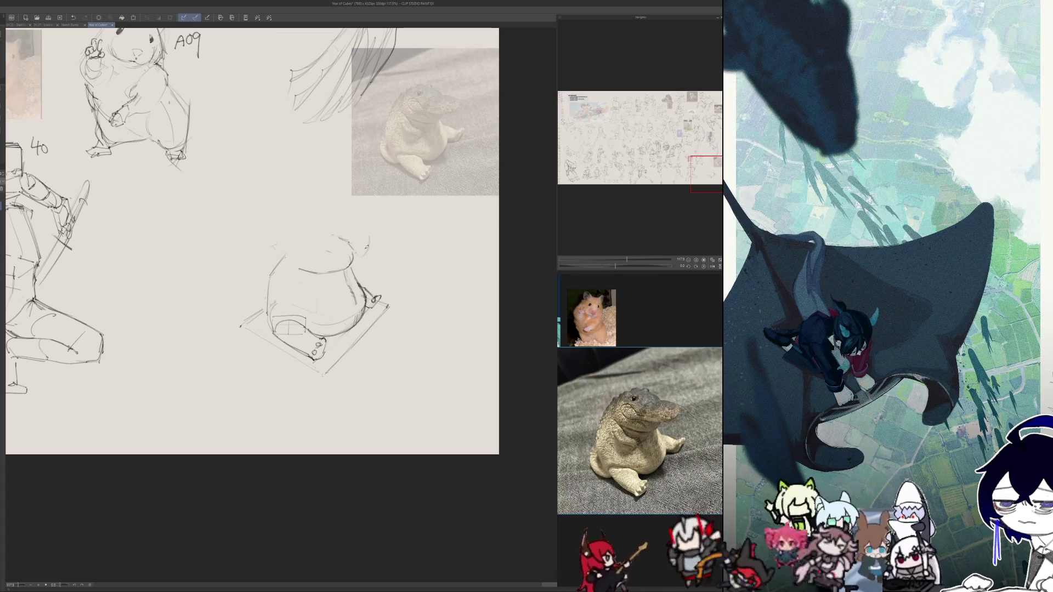
drag(342, 254, 348, 261)
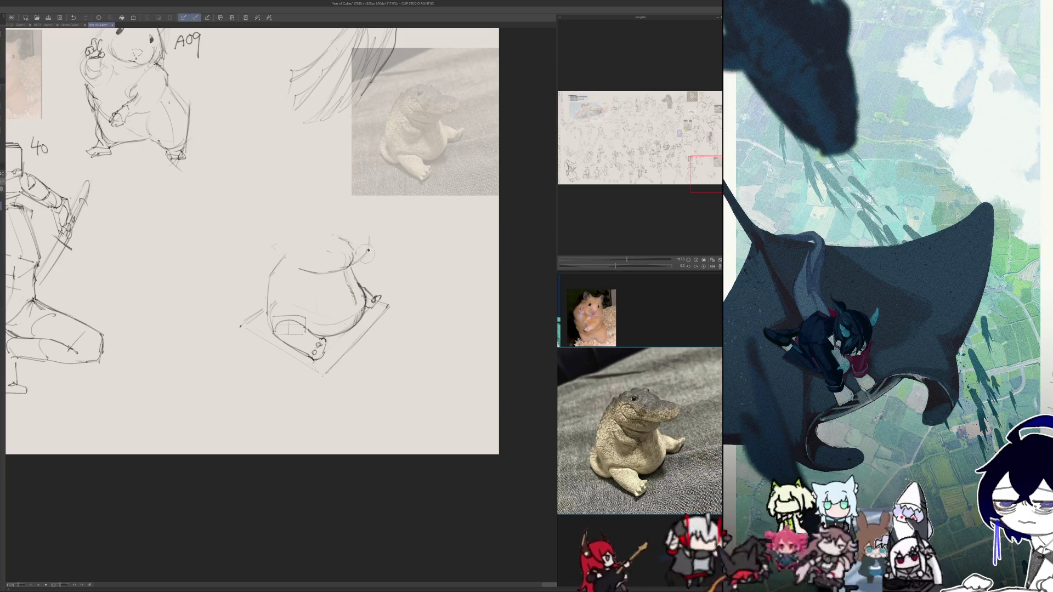
drag(366, 251, 340, 264)
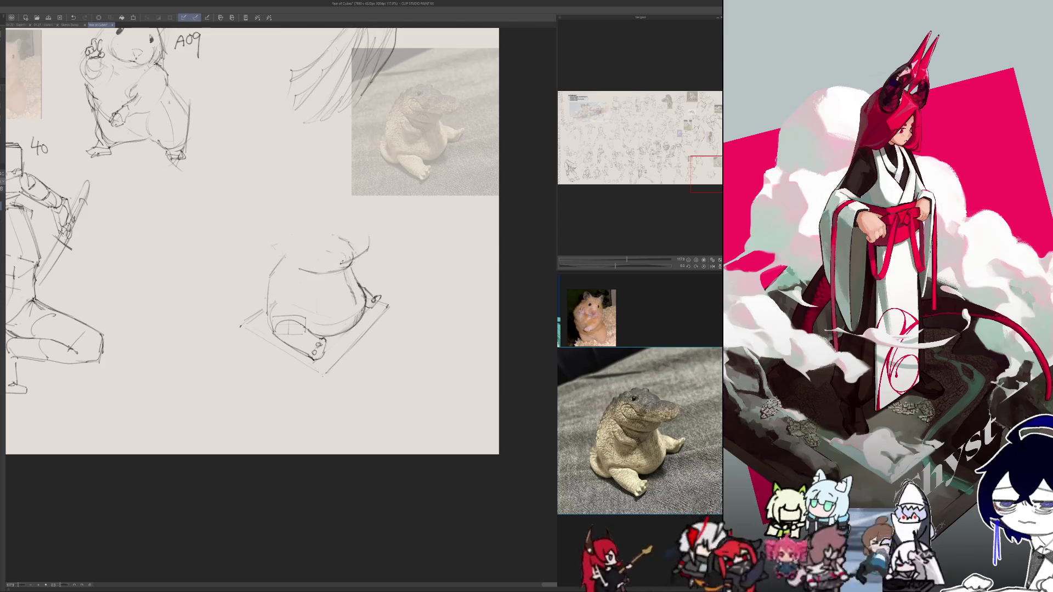
key(h)
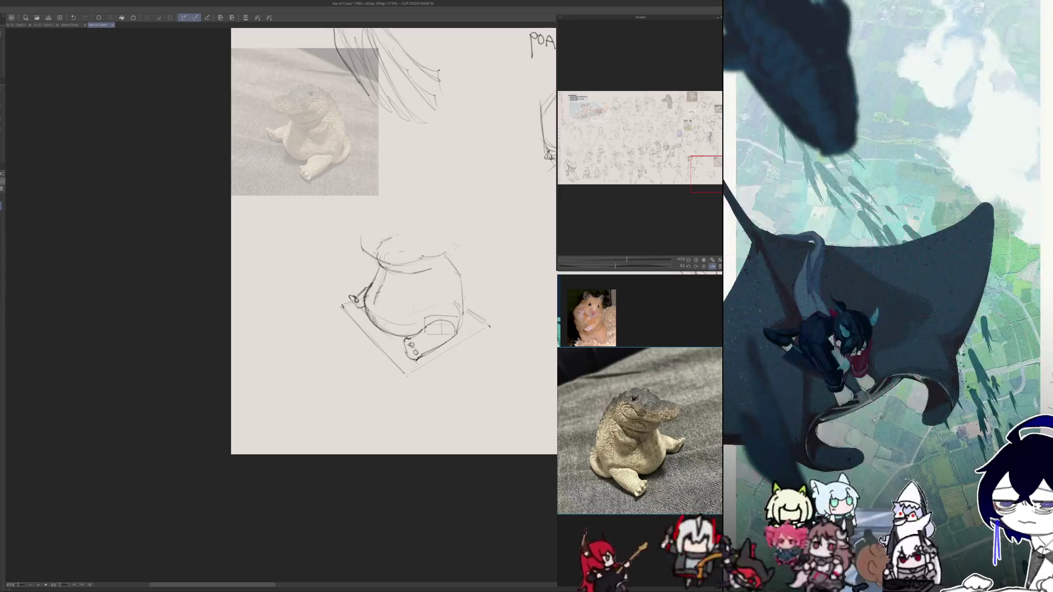
- Draw the upper-left curve of the head and its eye marks, discarding a stray arc
key(h)
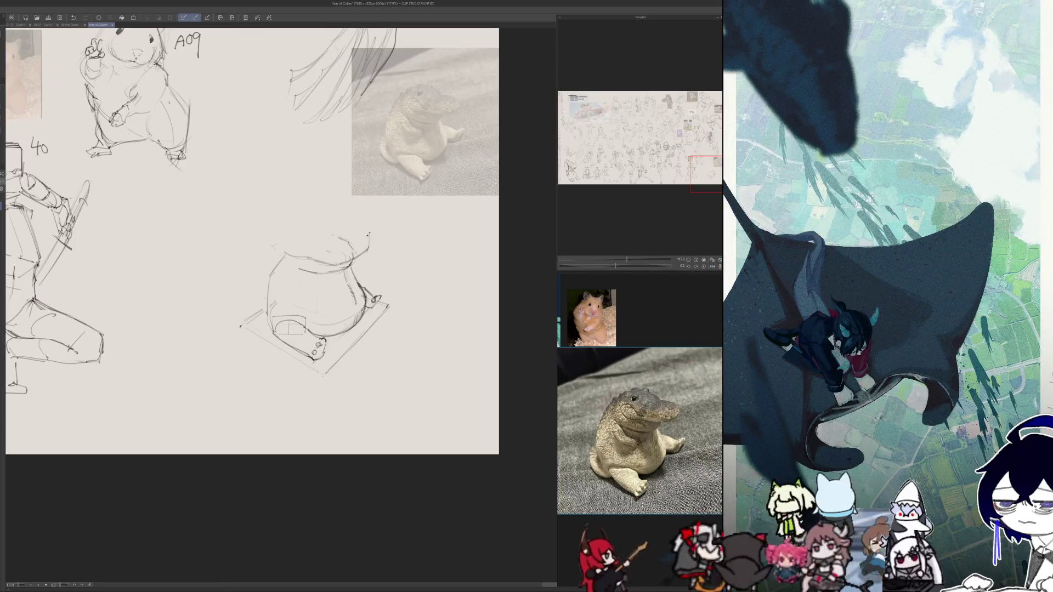
key(h)
key(h)
key(h)
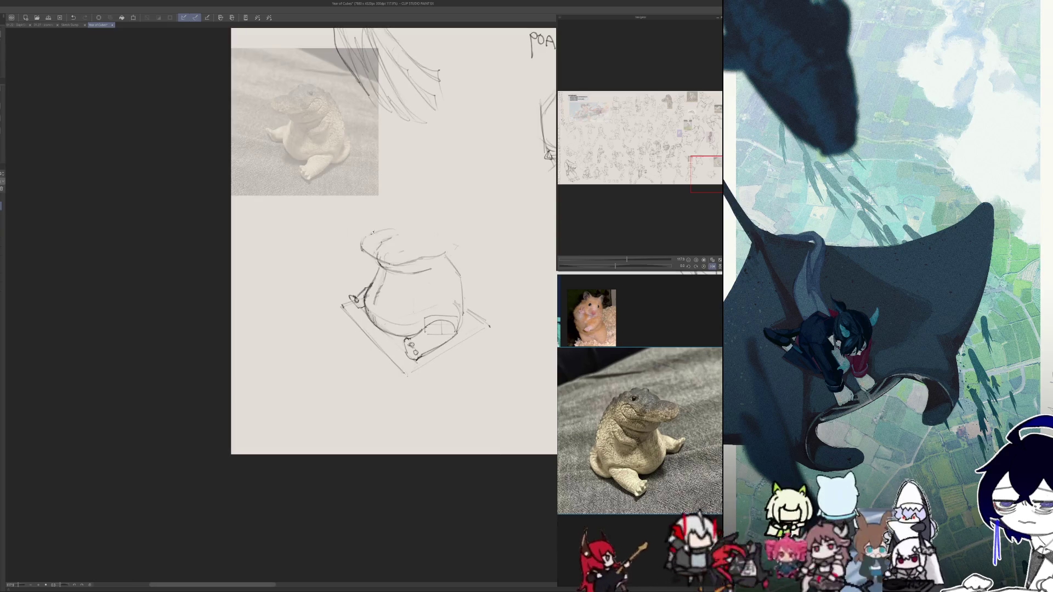
drag(368, 237, 398, 231)
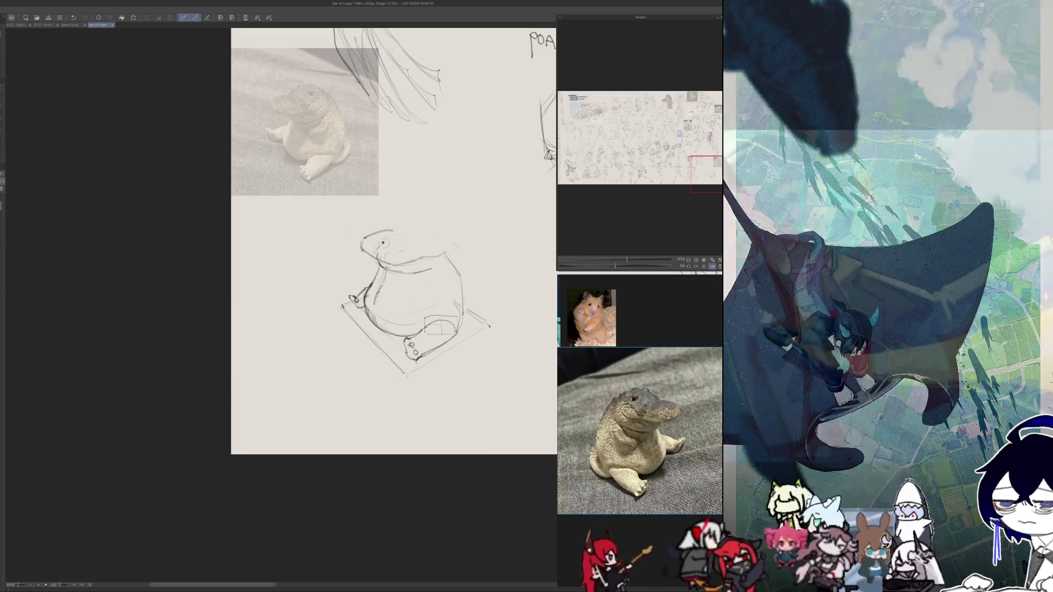
key(h)
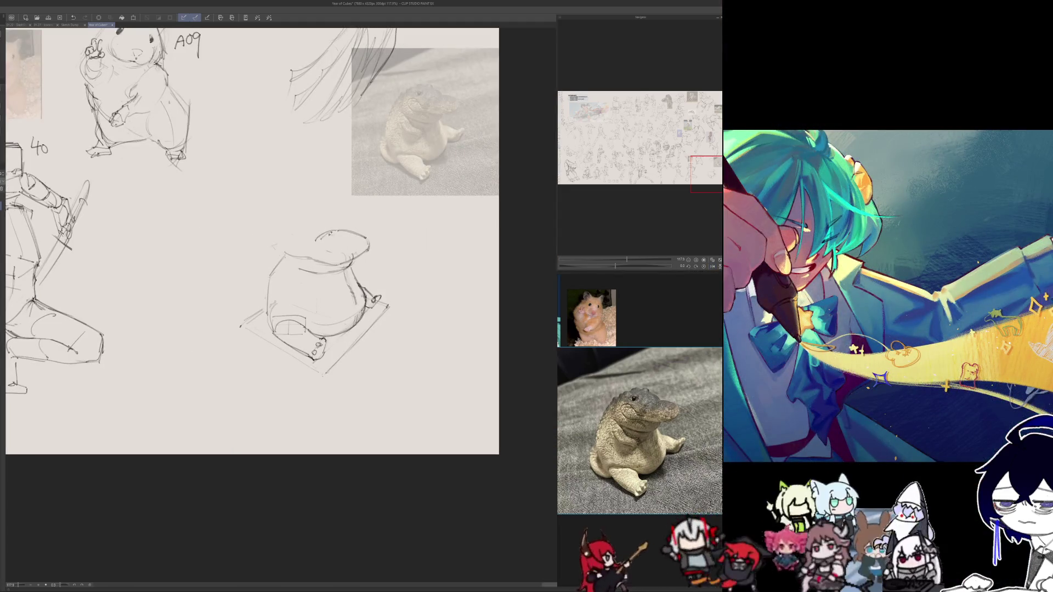
key(ctrl+z)
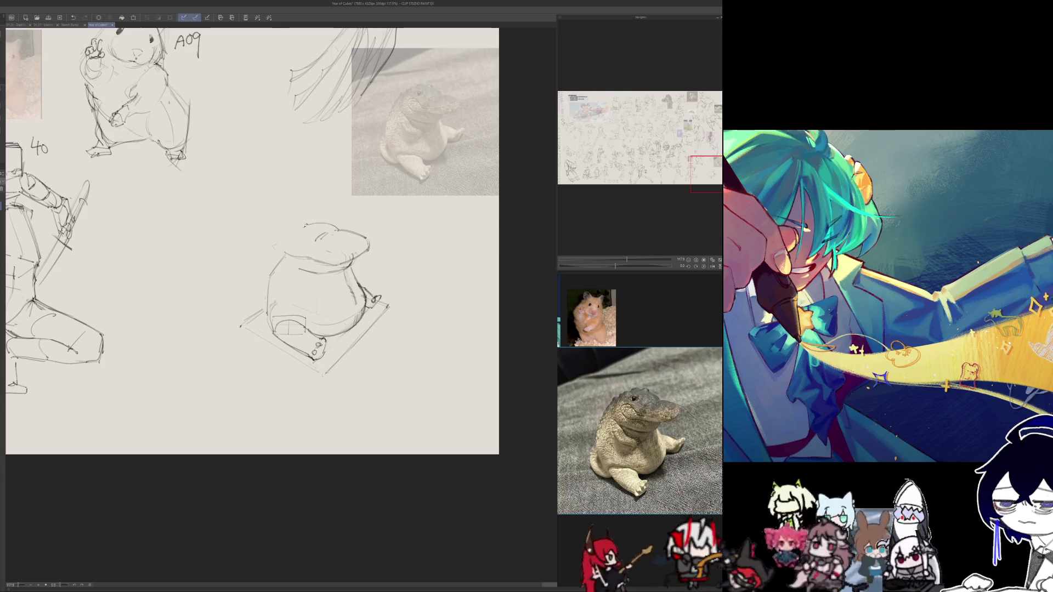
drag(296, 225, 282, 237)
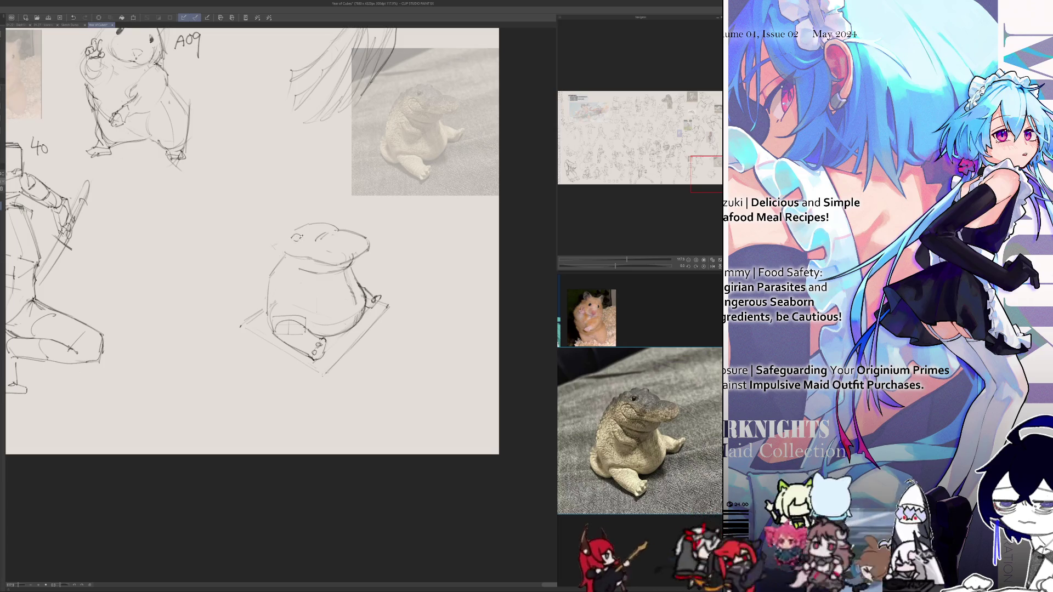
drag(292, 234, 304, 239)
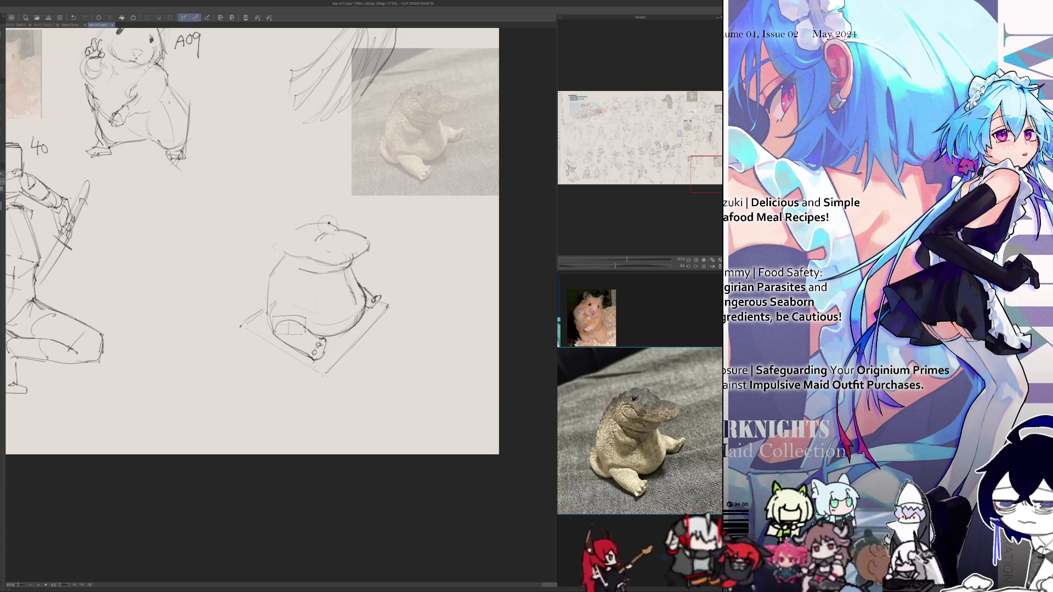
key(h)
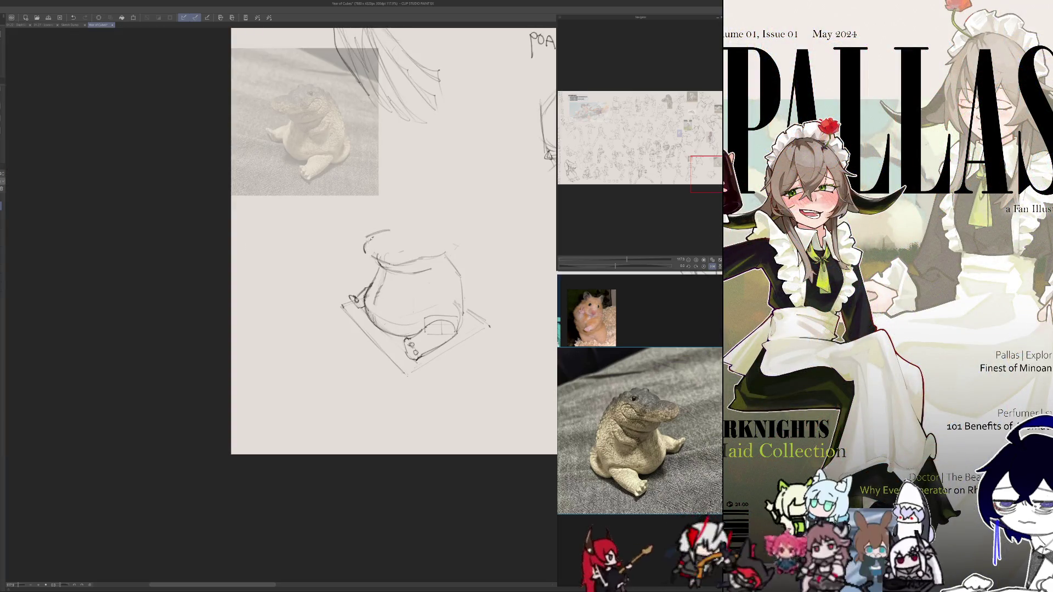
- Trace a stroke along the snout's rim and add a small eye mark on the head
key(h)
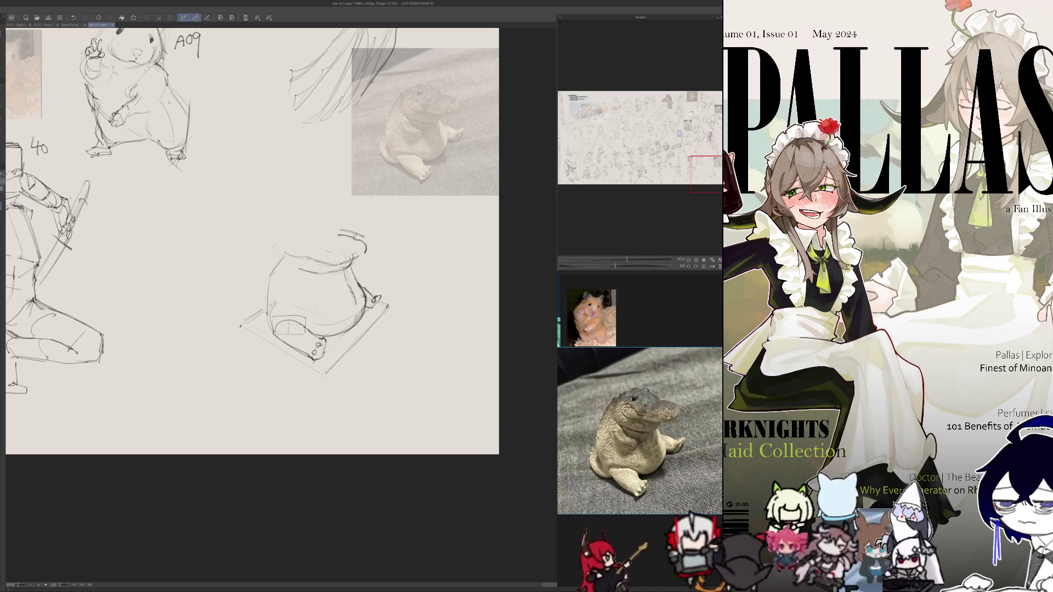
key(h)
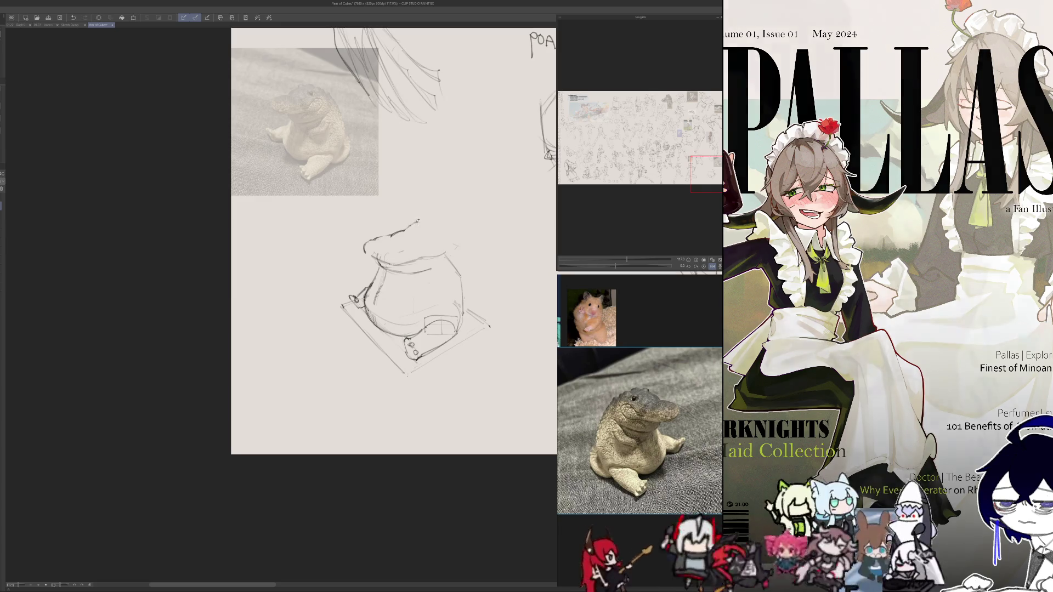
key(h)
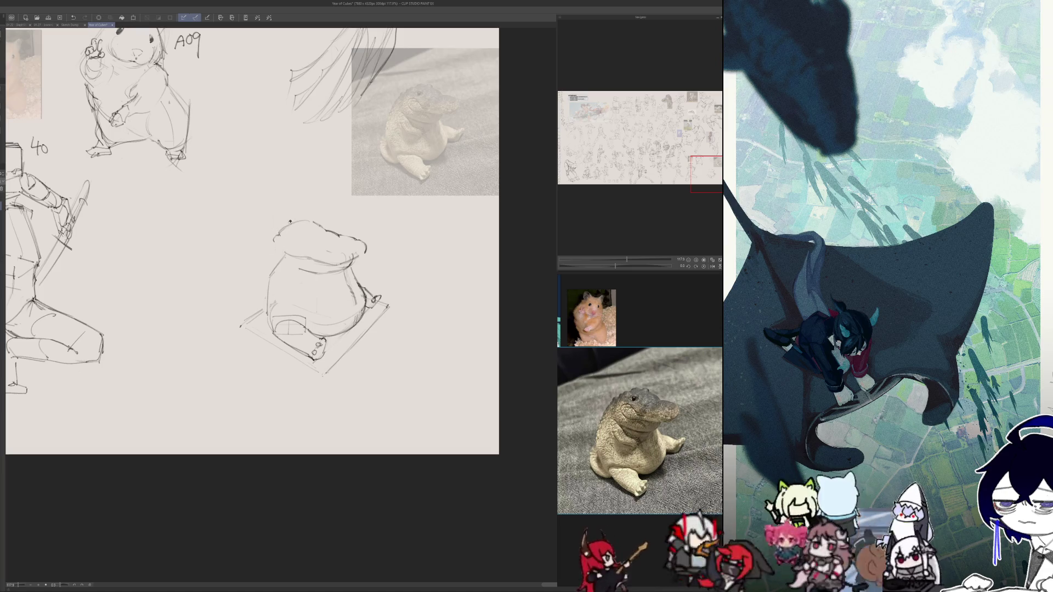
key(ctrl+z)
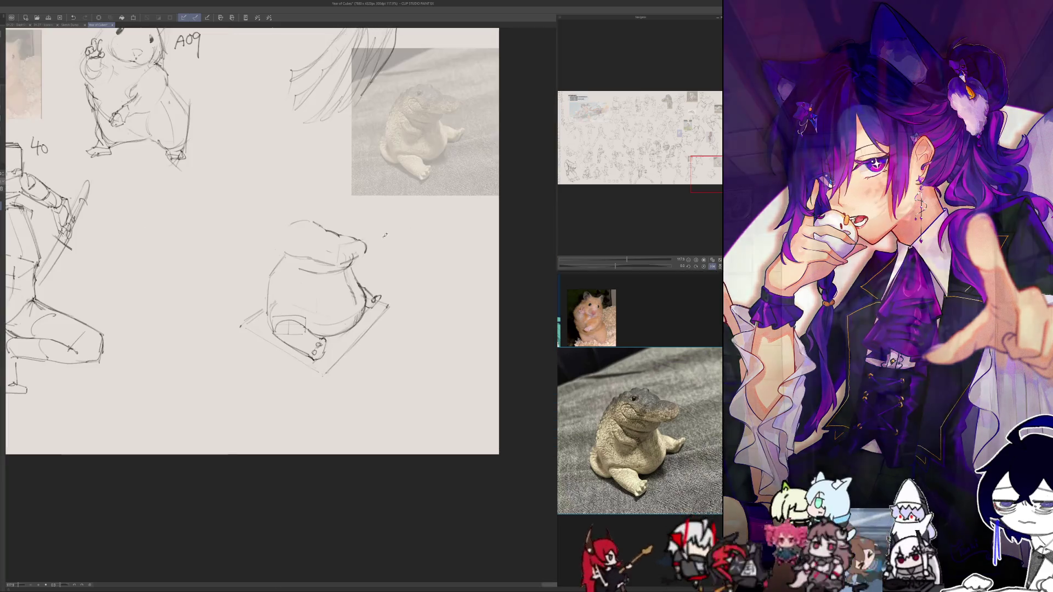
mouse_move(355, 237)
mouse_down()
mouse_move(358, 253)
mouse_move(336, 262)
mouse_move(349, 263)
mouse_up()
key(ctrl+z)
key(h)
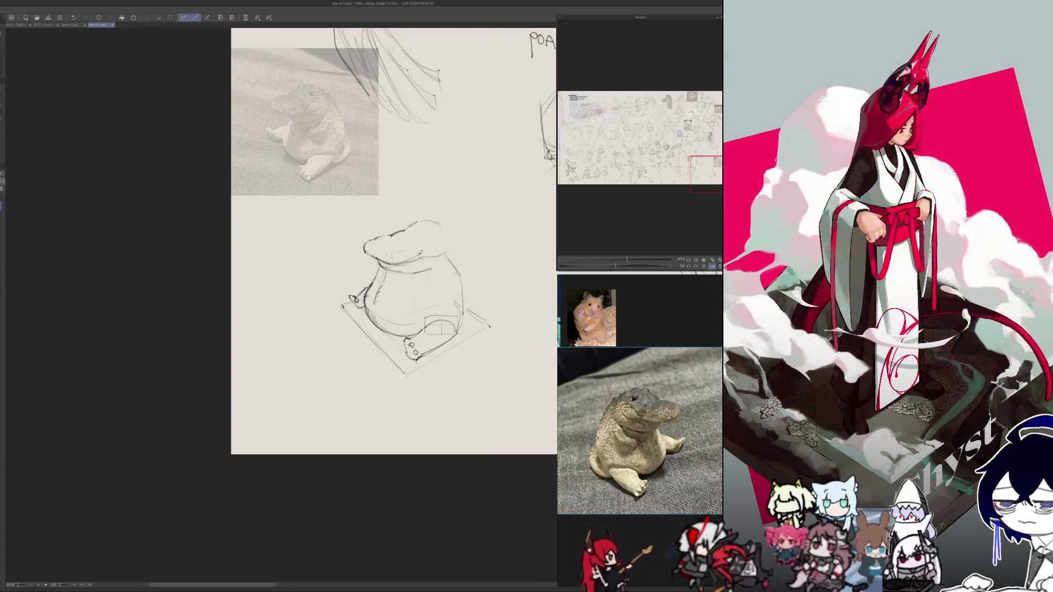
drag(424, 251, 435, 245)
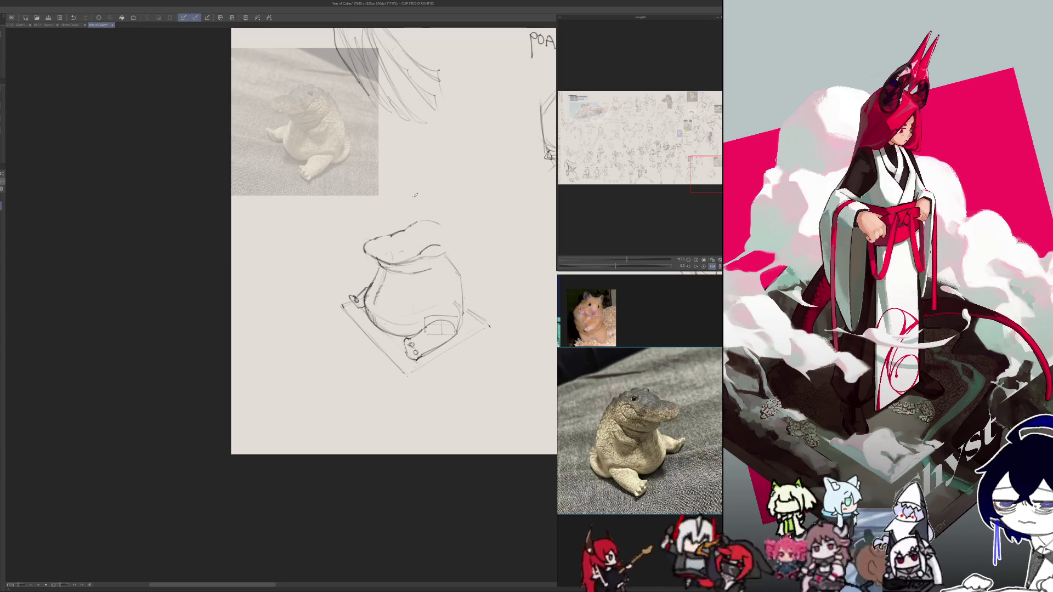
drag(430, 235, 426, 234)
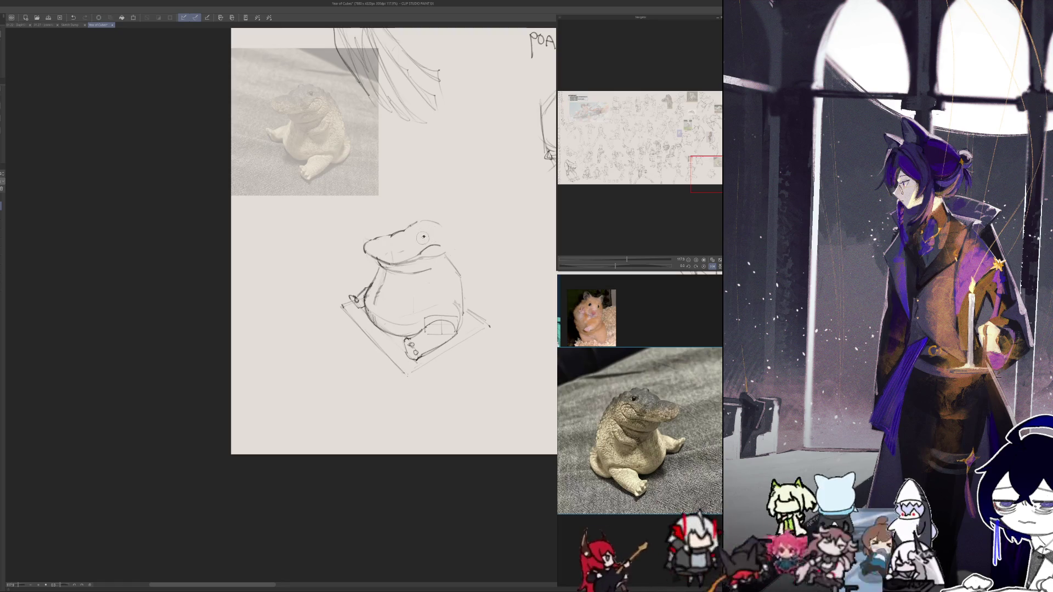
- Redraw the eye mark darker and add a small stroke near the head
key(h)
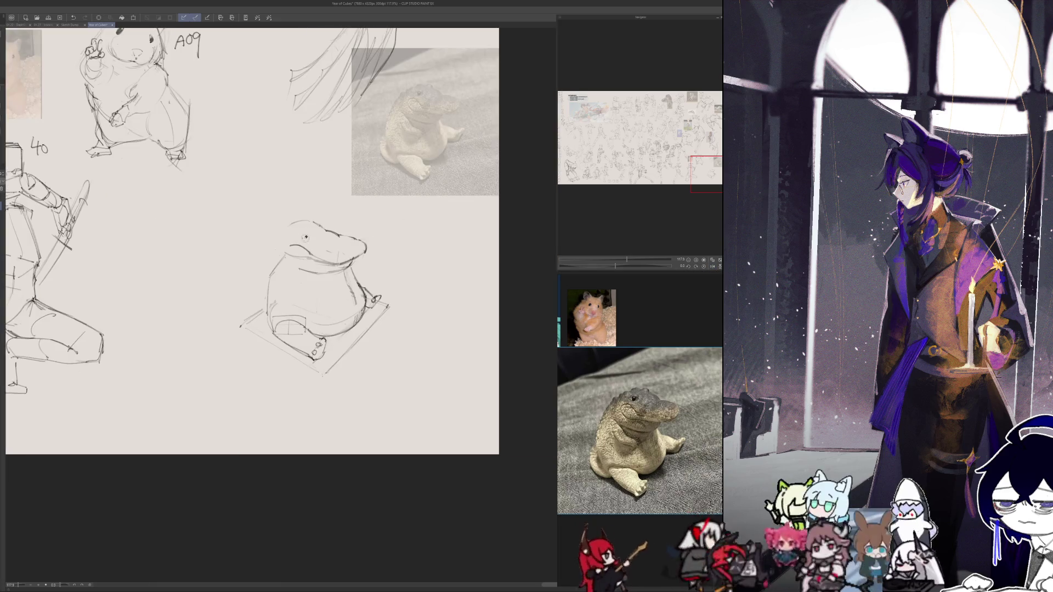
key(ctrl+z)
drag(304, 234, 307, 237)
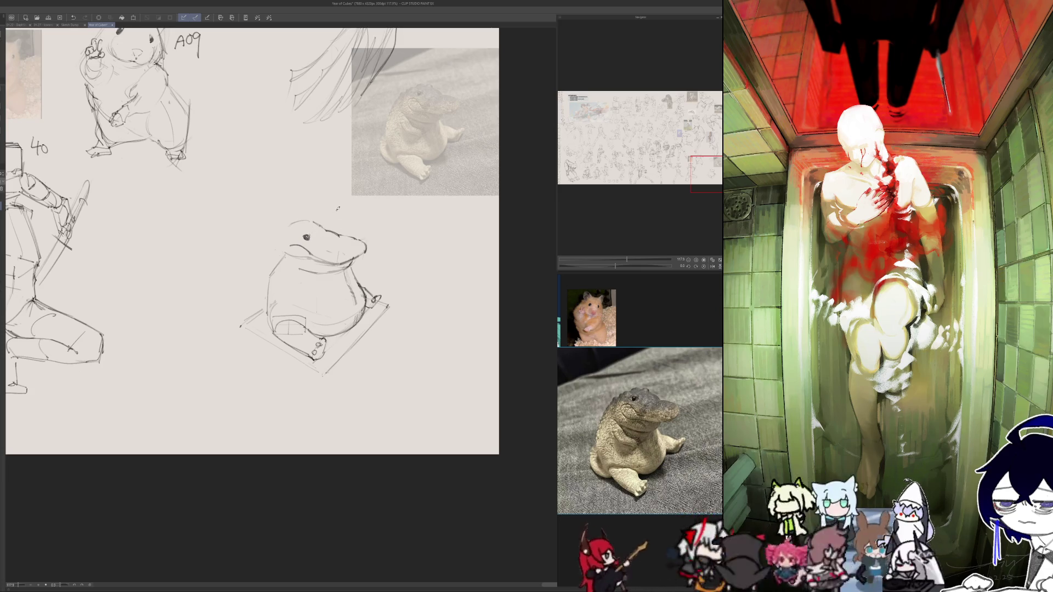
mouse_move(324, 217)
mouse_down()
mouse_move(292, 229)
mouse_move(273, 261)
mouse_up()
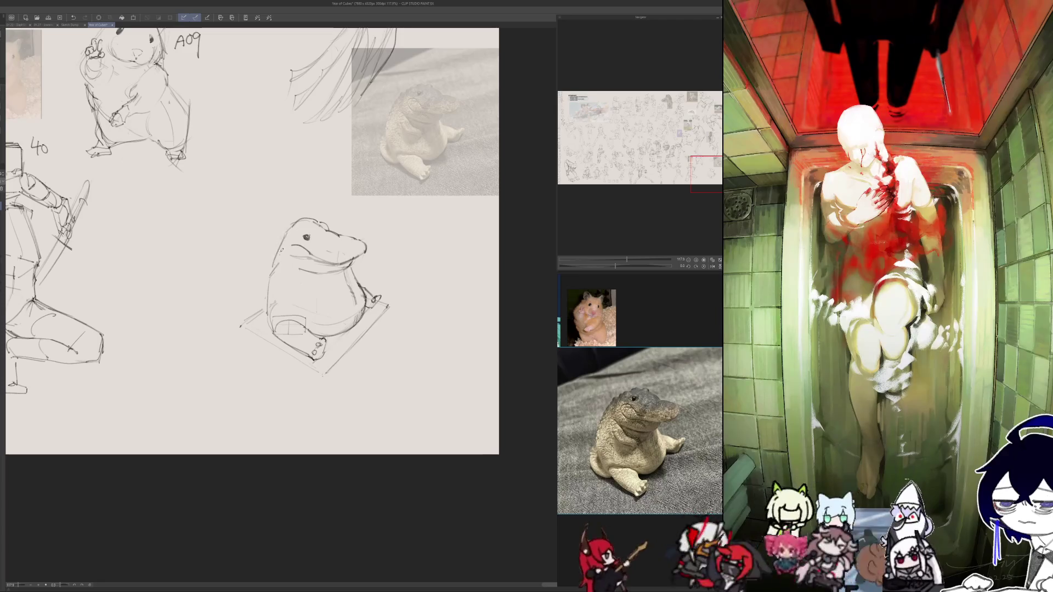
- Redraw the head's left edge and reinforce the left contour down the body
key(h)
key(h)
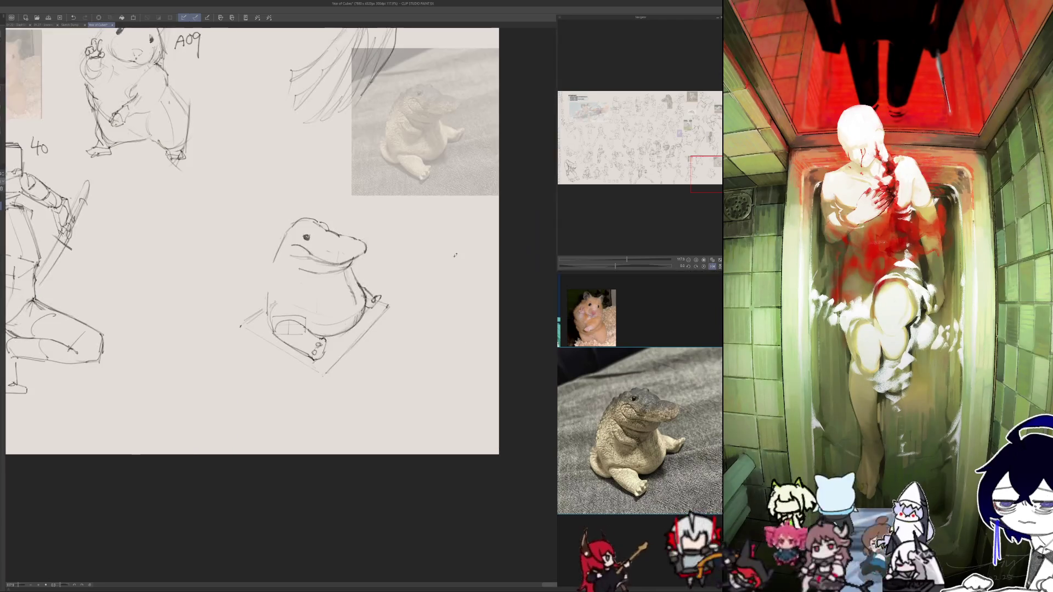
key(ctrl+z)
drag(273, 251, 272, 264)
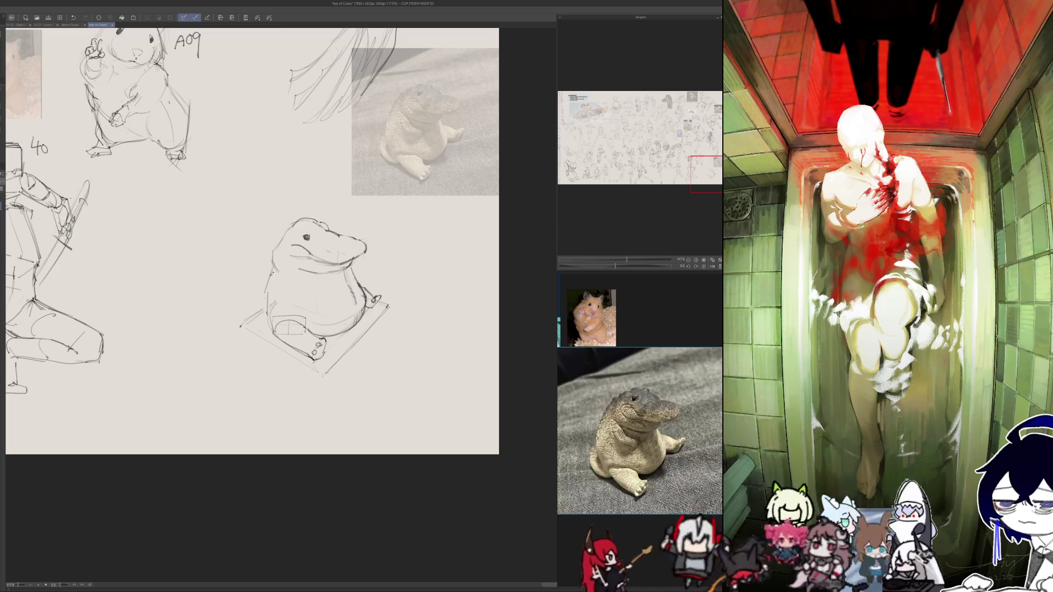
key(h)
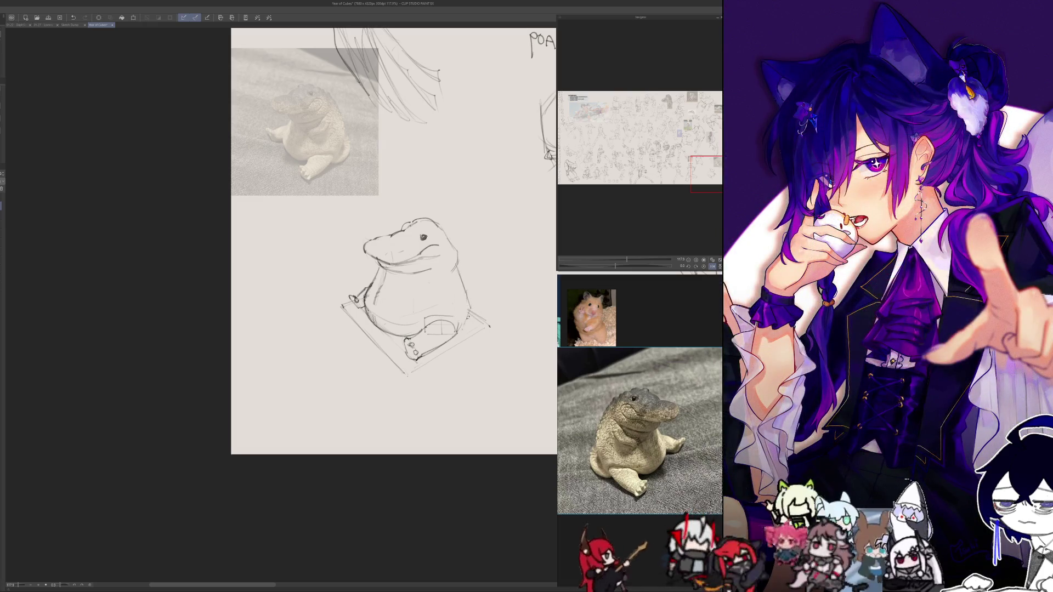
key(h)
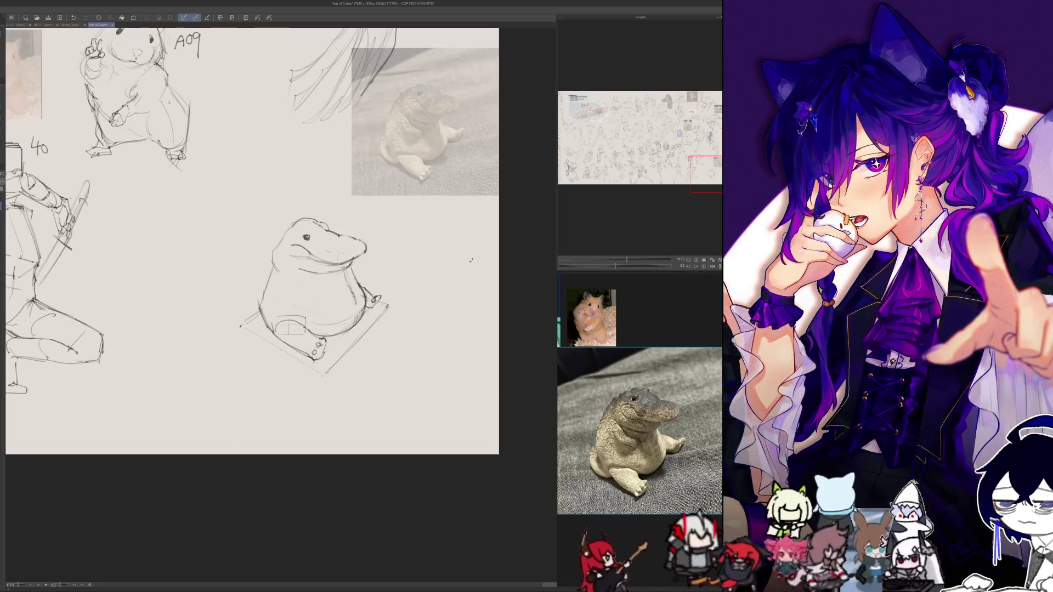
drag(263, 291, 257, 310)
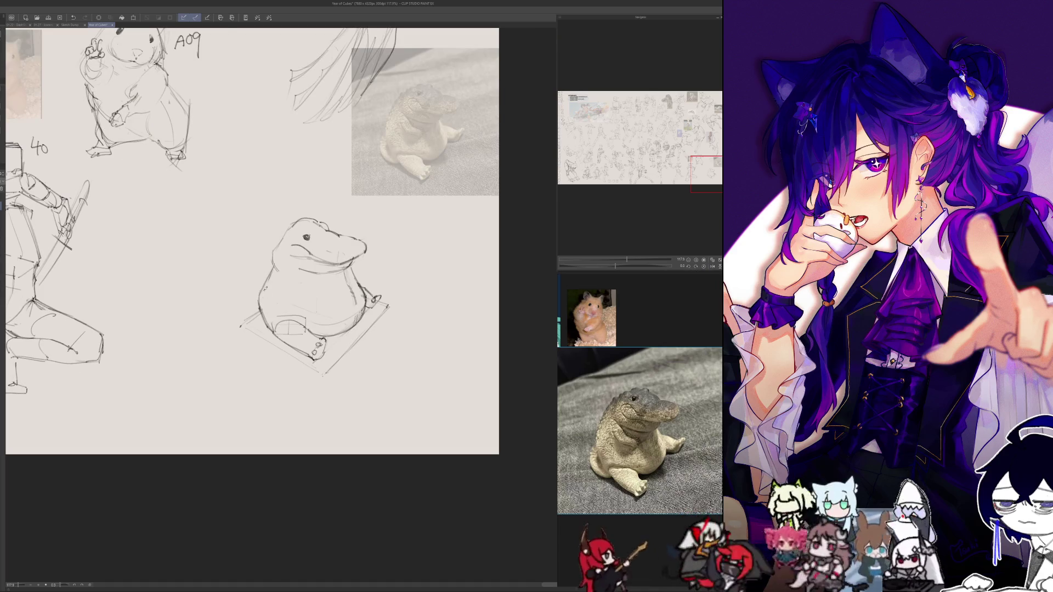
- Compare the crocodile mirrored and unmirrored, then undo the stray stroke by the mouth
key(h)
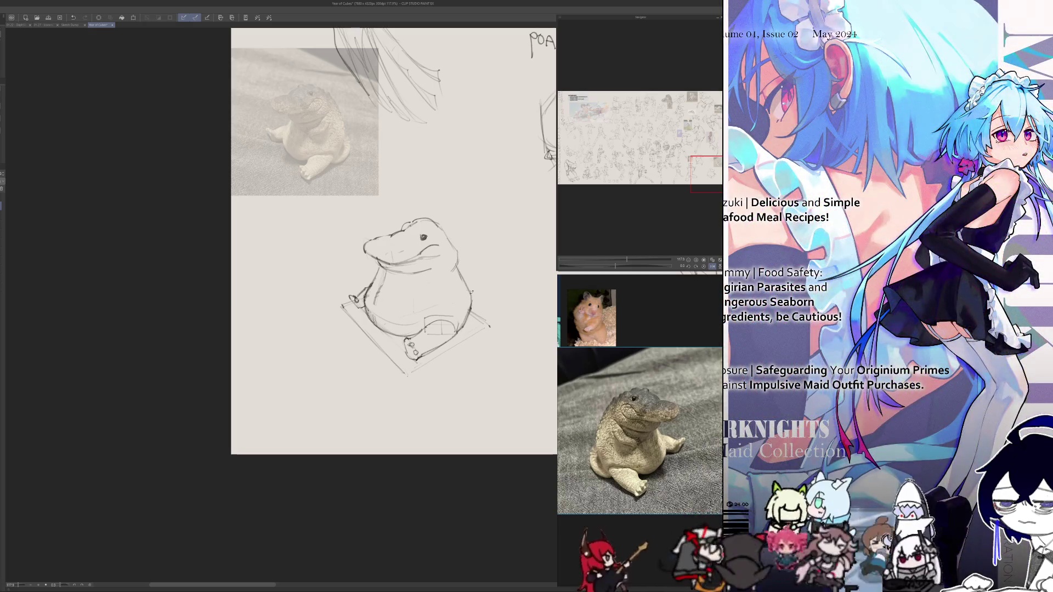
key(h)
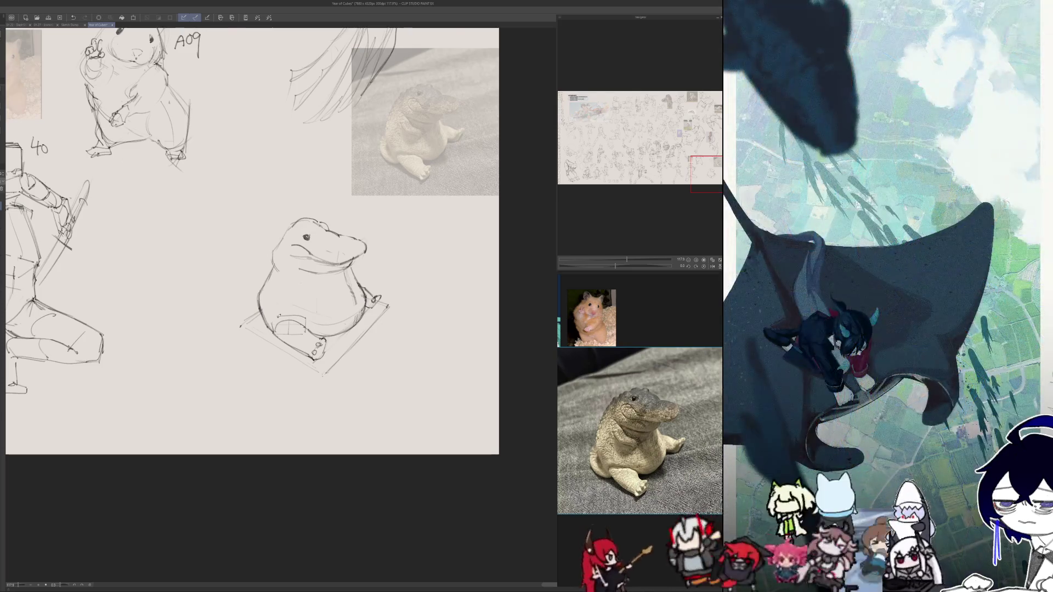
key(h)
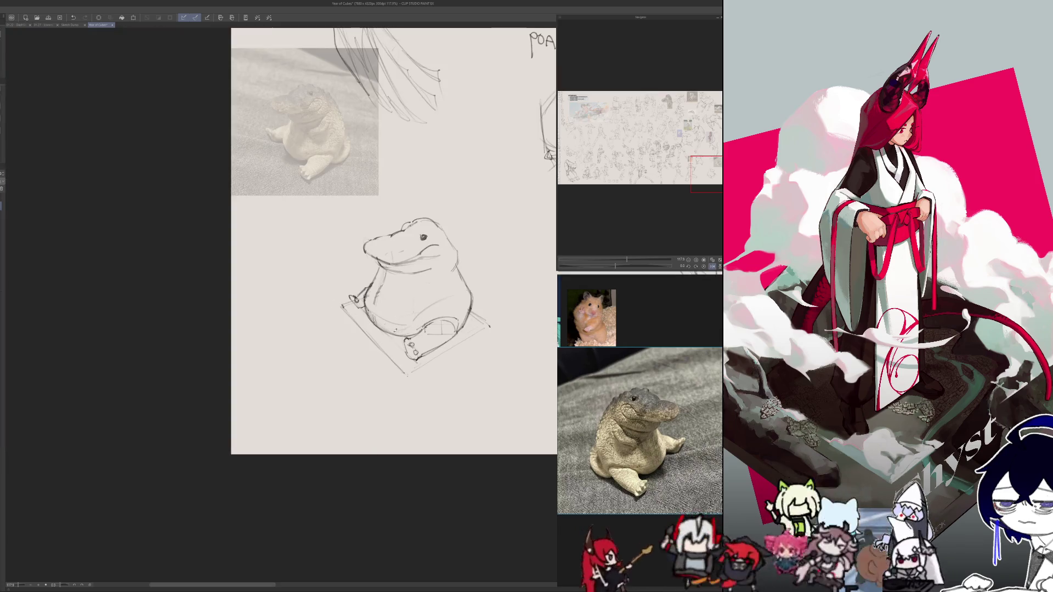
key(h)
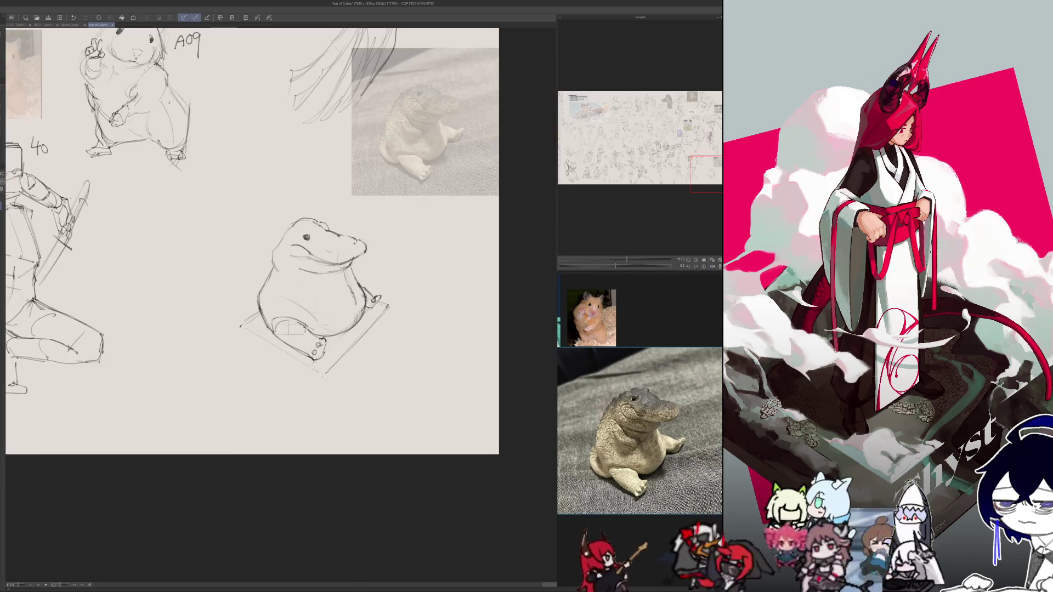
key(h)
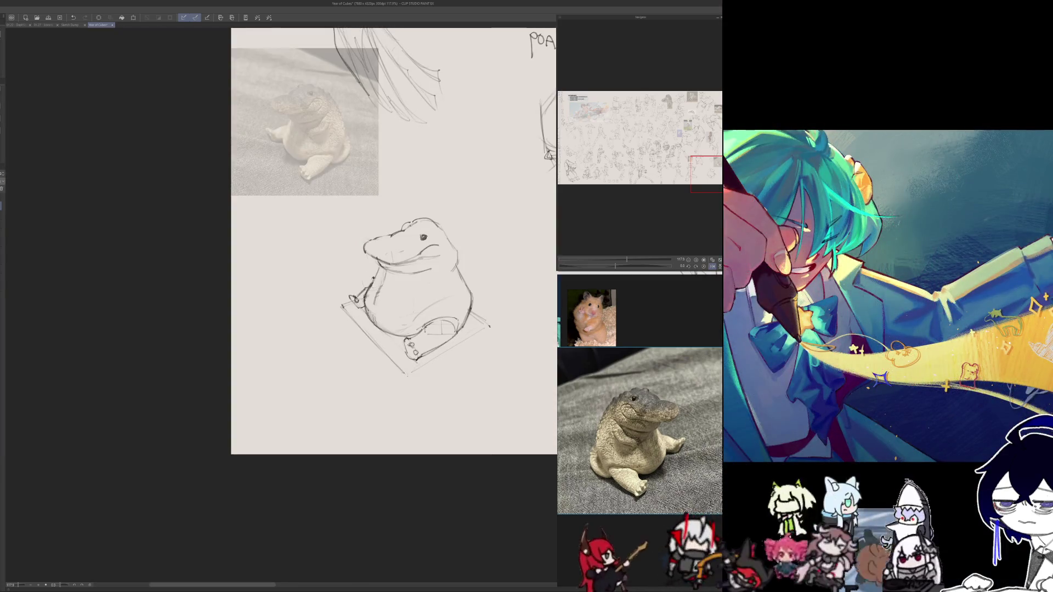
key(h)
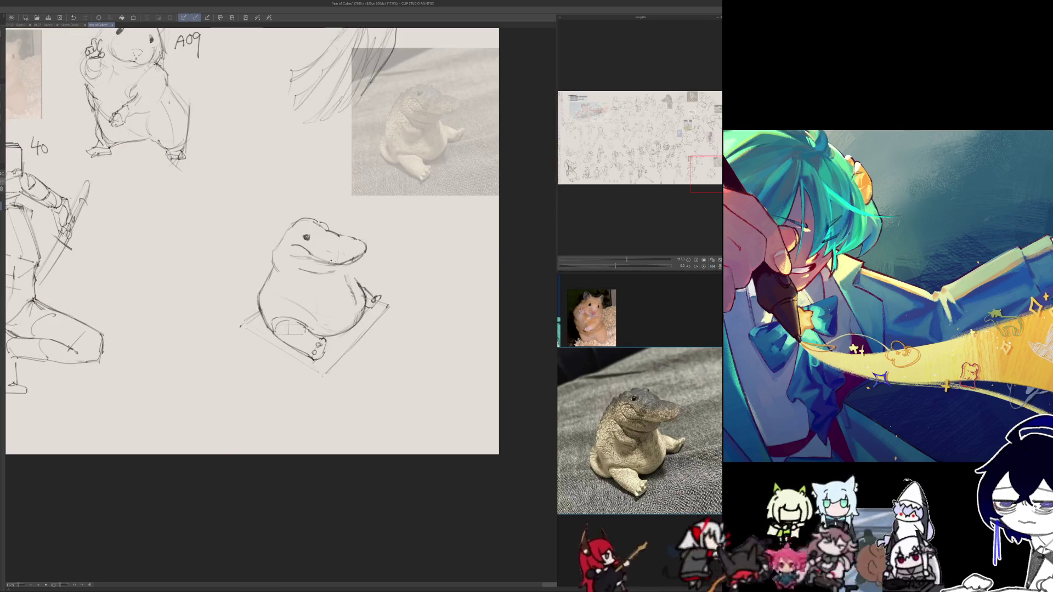
key(h)
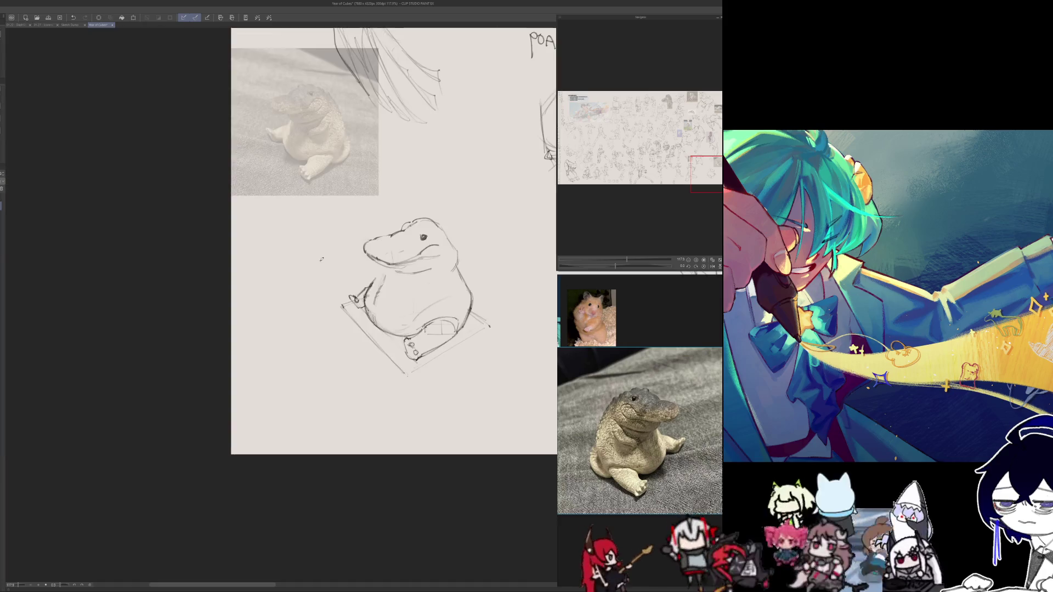
key(ctrl+z)
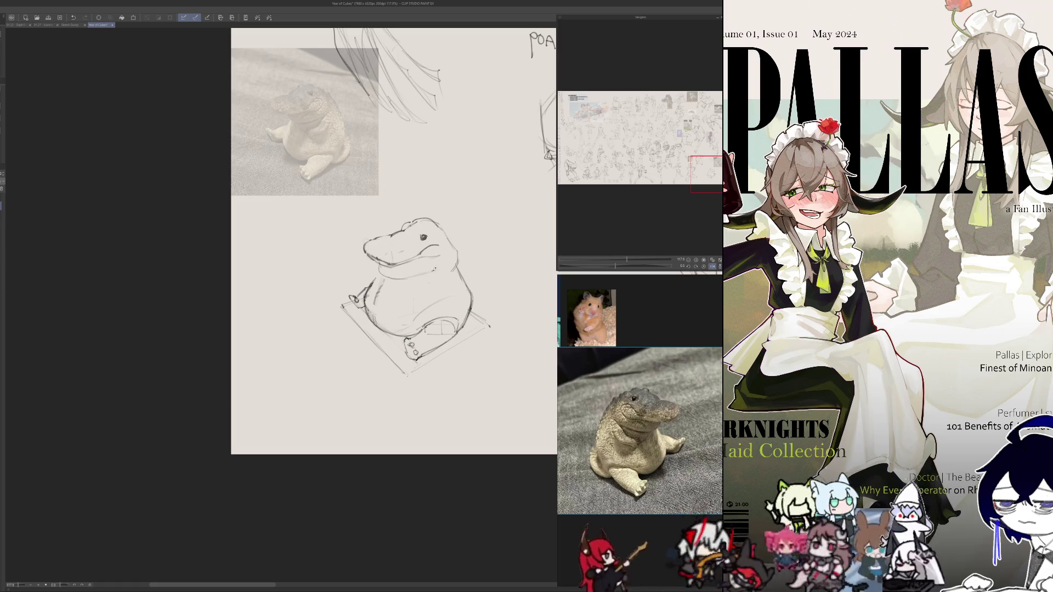
- Check the folded arms in mirrored view and undo a stray stroke in the arm area
key(h)
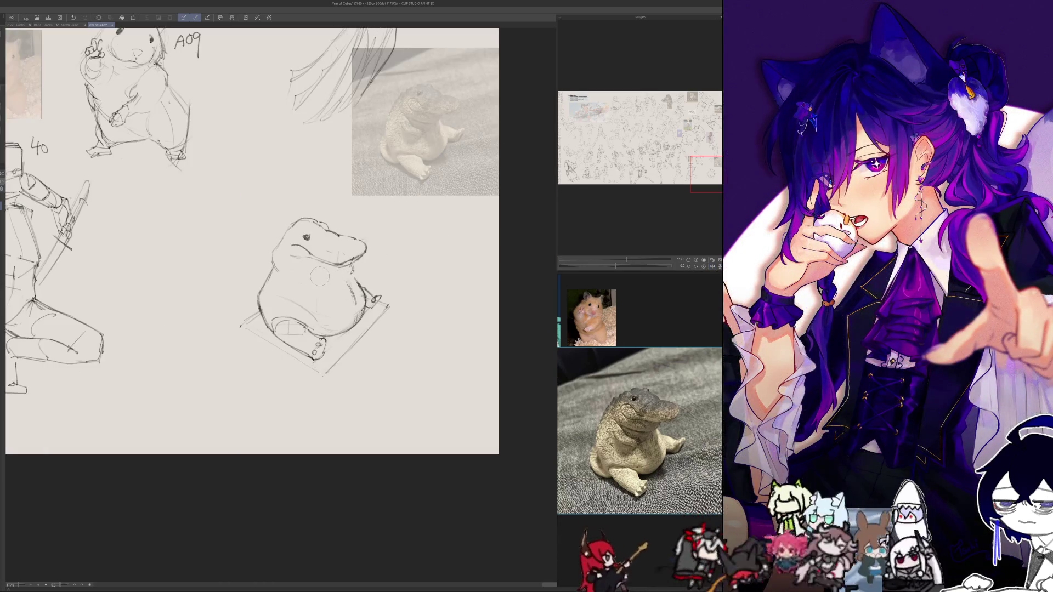
key(h)
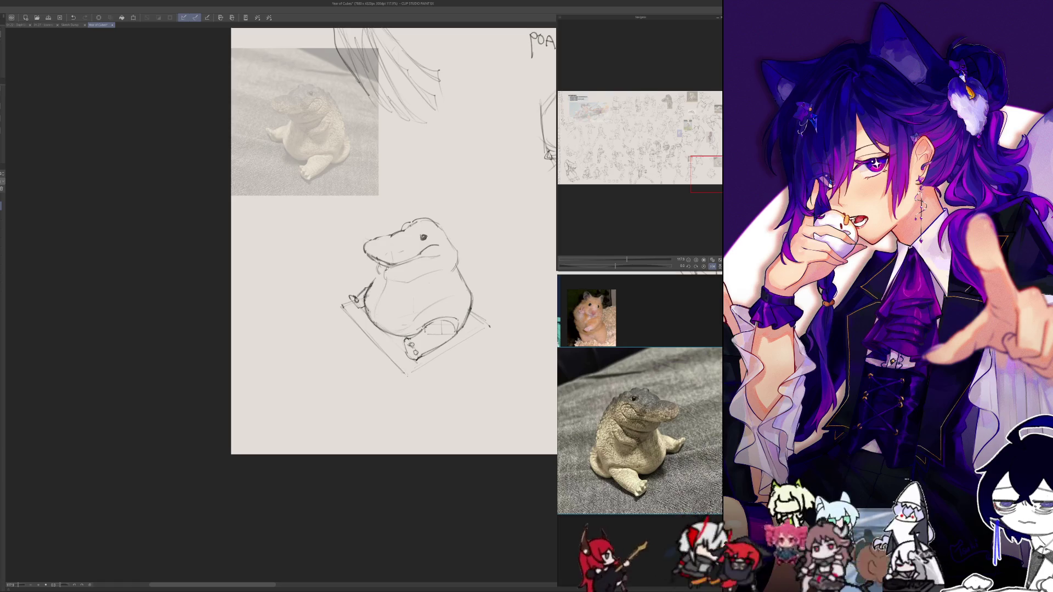
key(h)
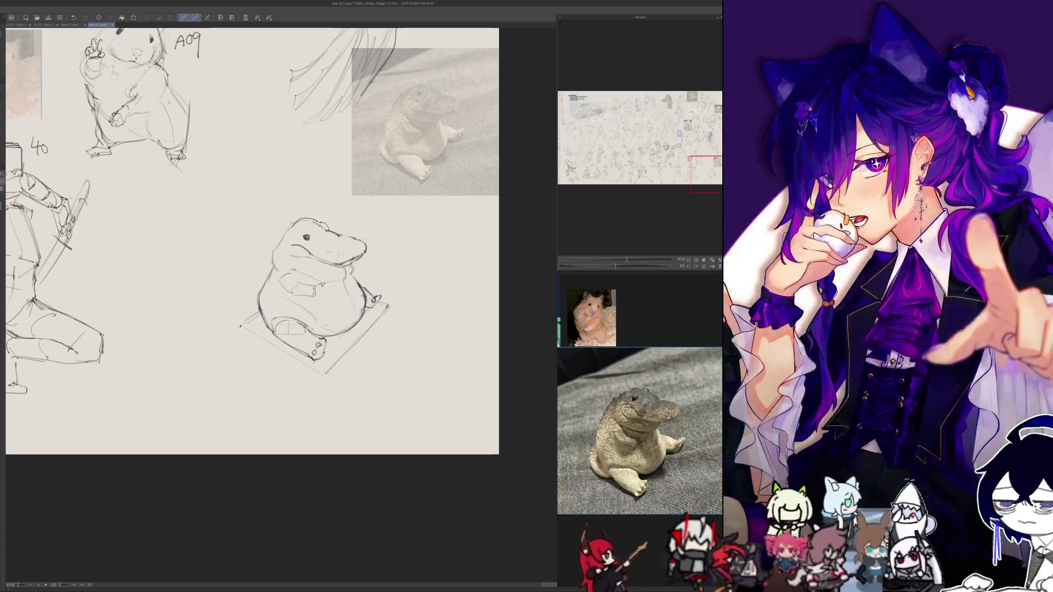
key(h)
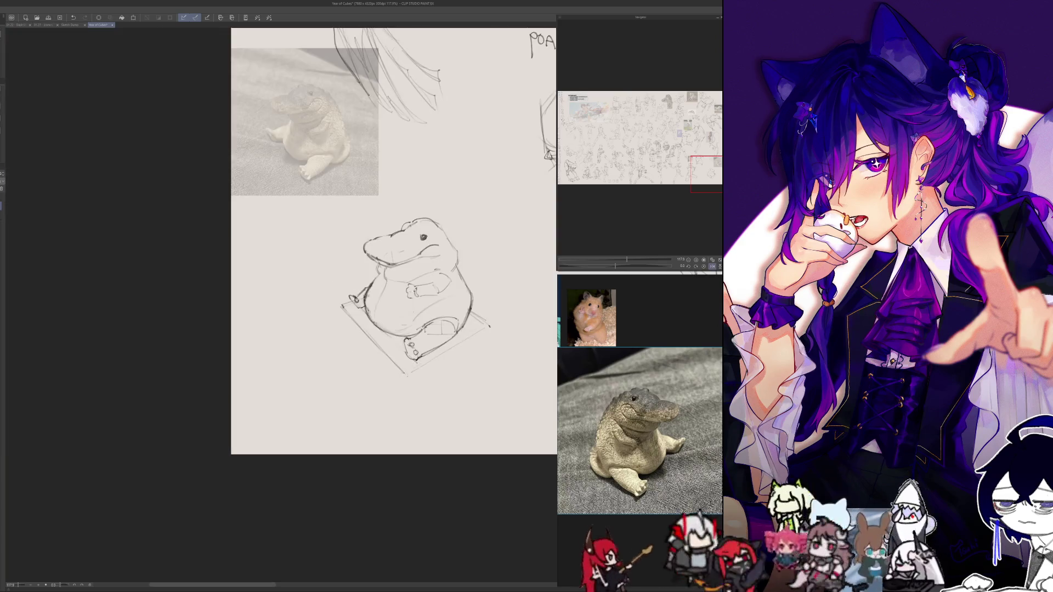
key(ctrl+z)
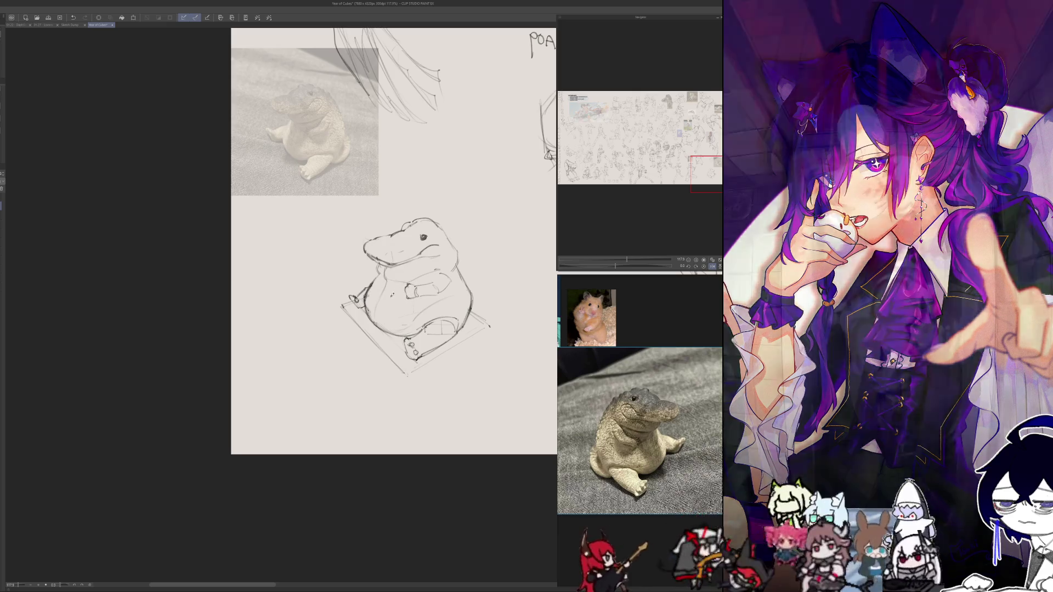
key(h)
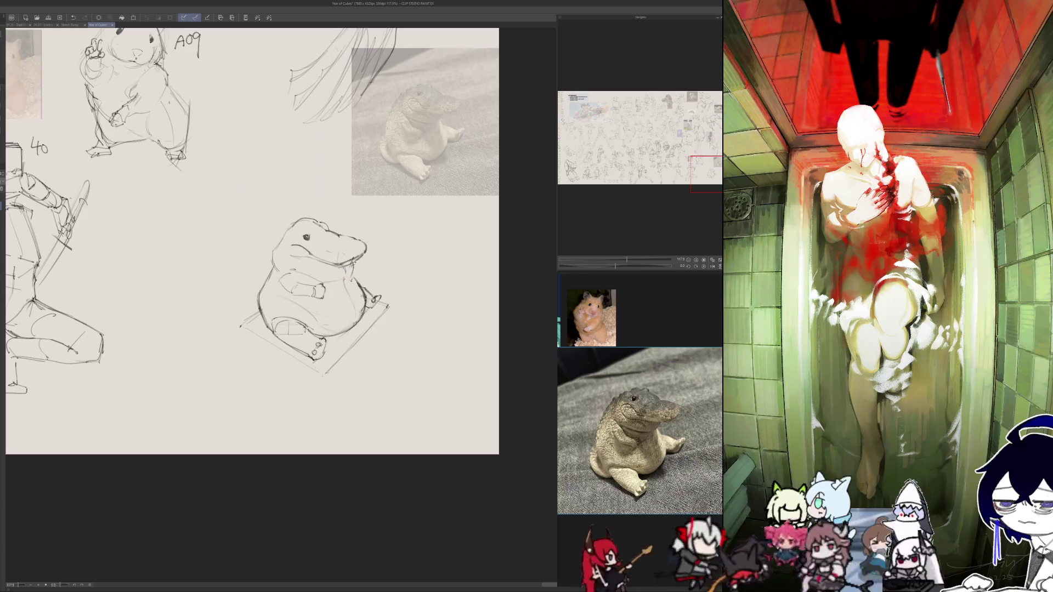
key(h)
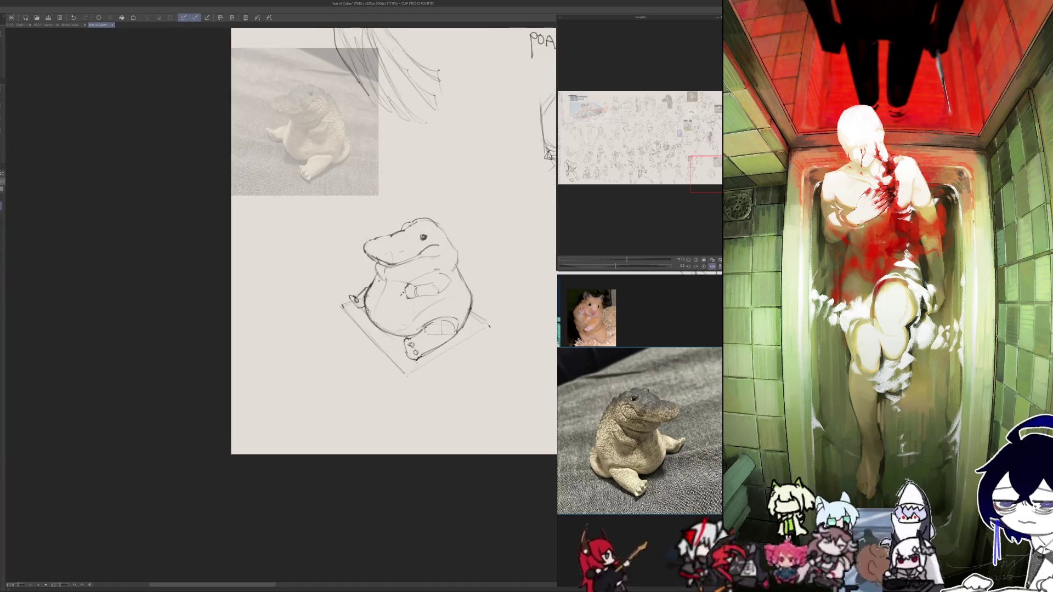
key(h)
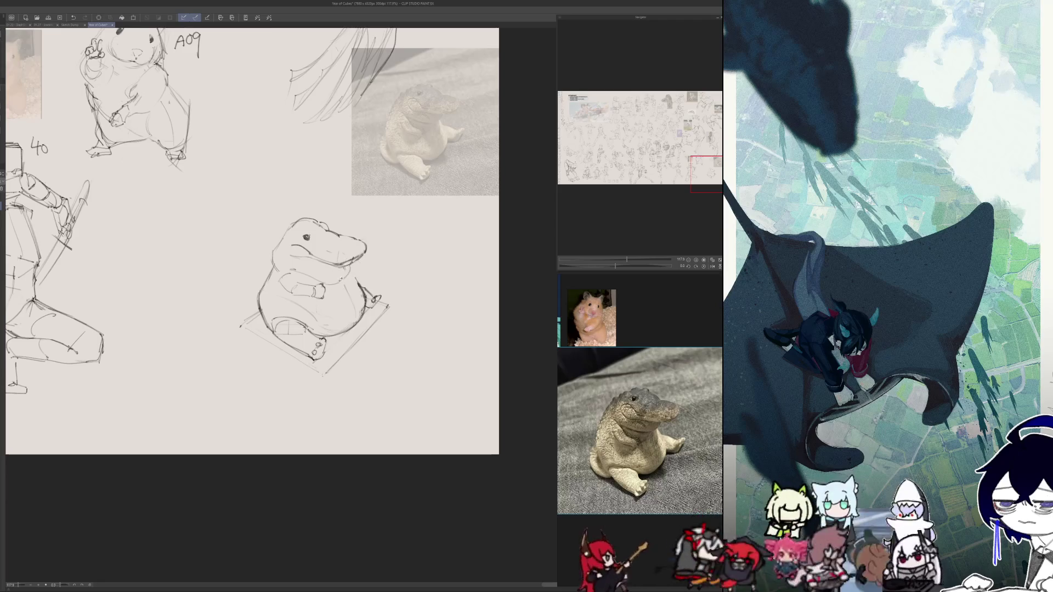
- Add a line on the crocodile's neck and darken the right side of the body
key(h)
drag(381, 265, 391, 279)
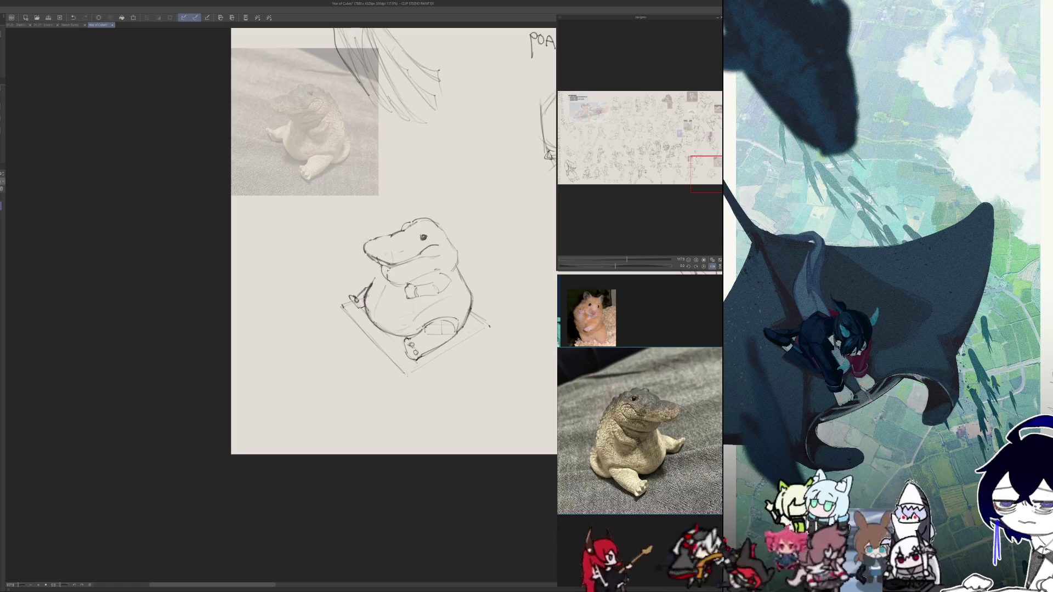
key(h)
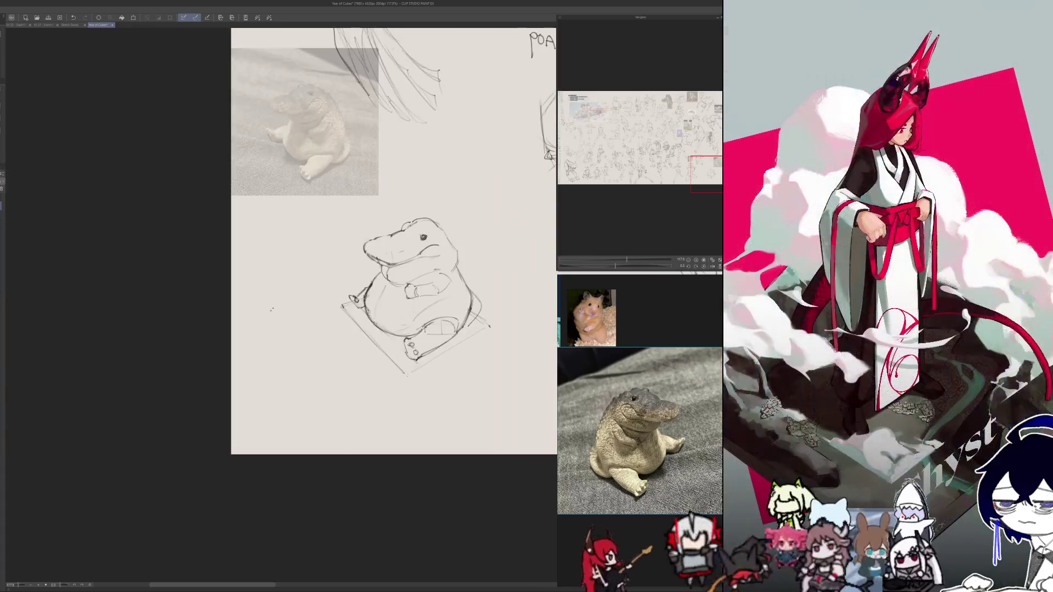
key(h)
drag(471, 300, 483, 322)
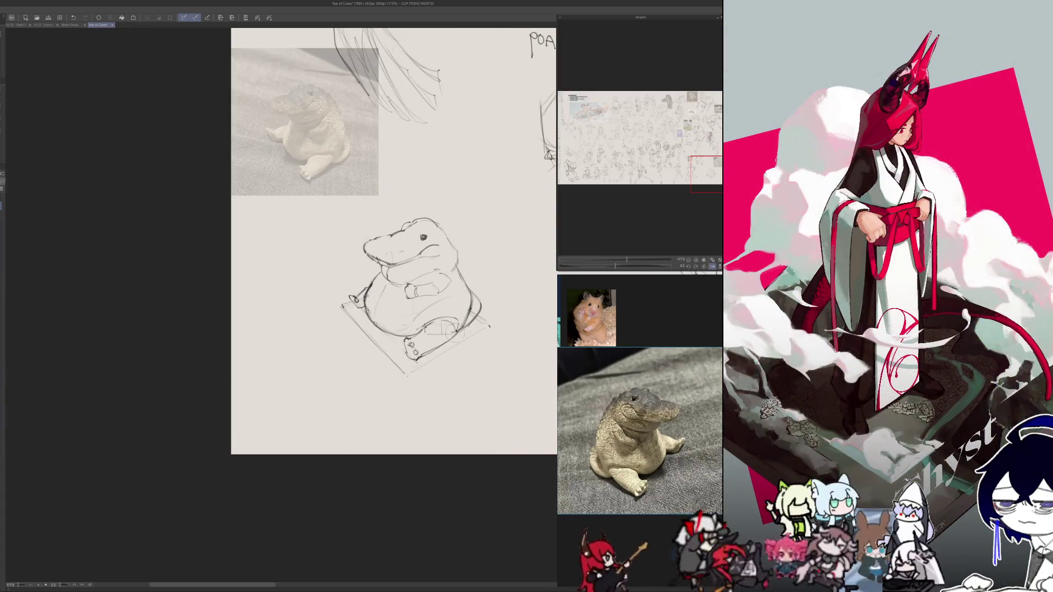
key(h)
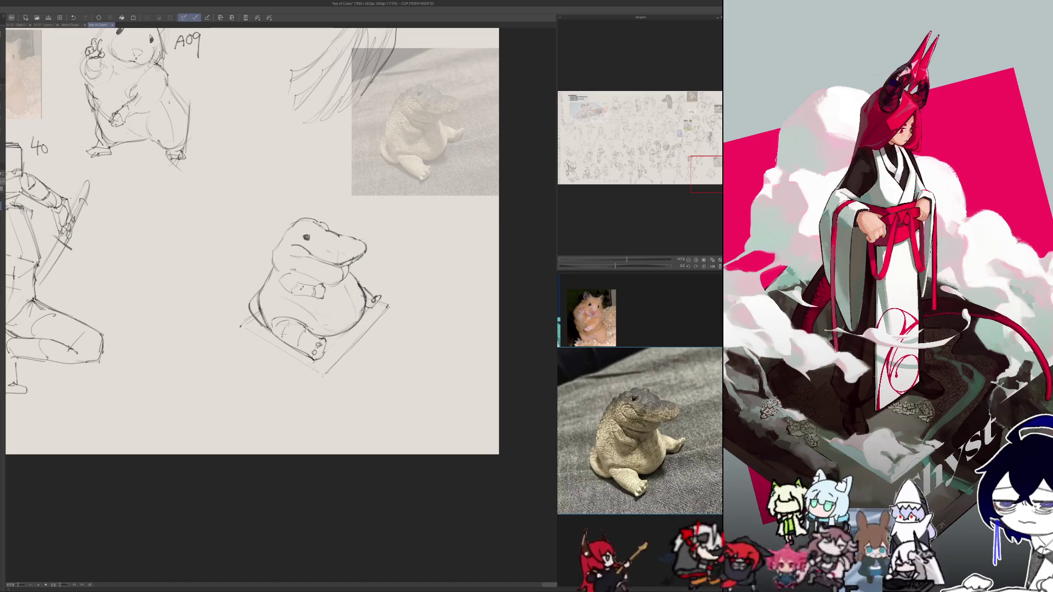
key(h)
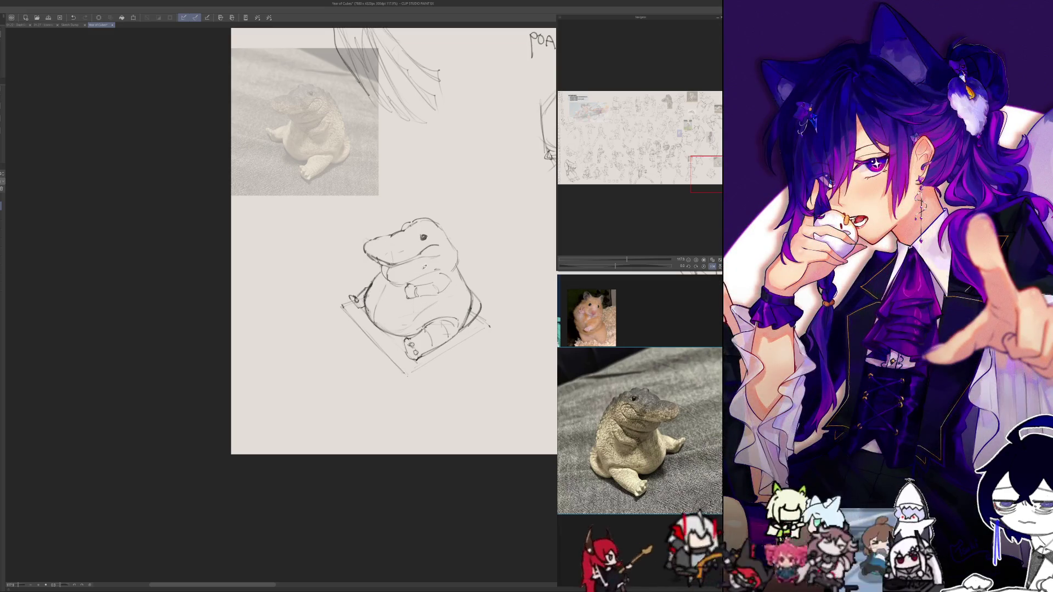
key(h)
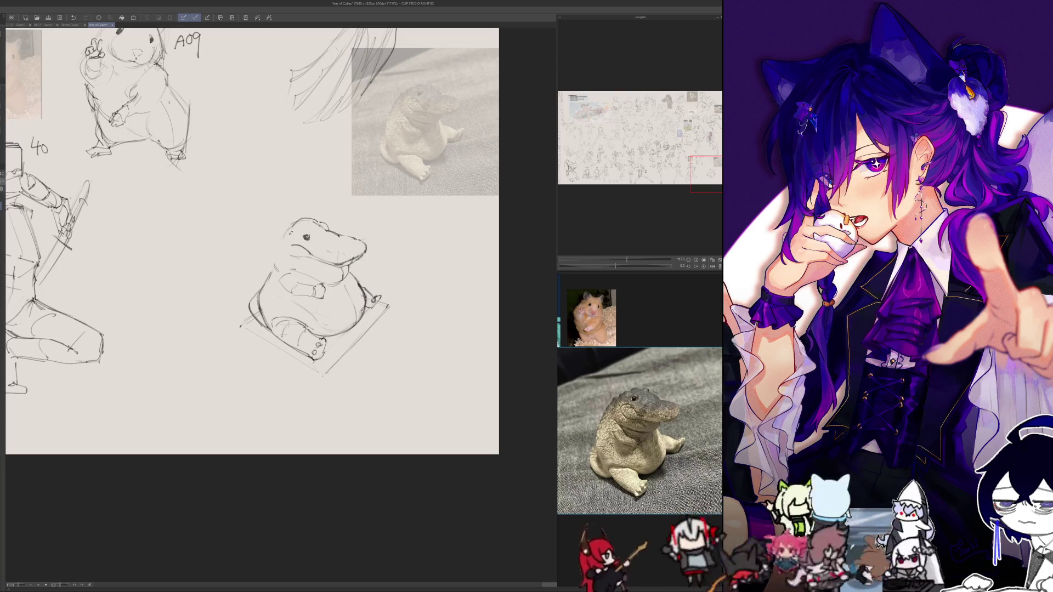
- Reshape the crocodile head using a freehand selection around it
key(m)
drag(297, 208, 308, 229)
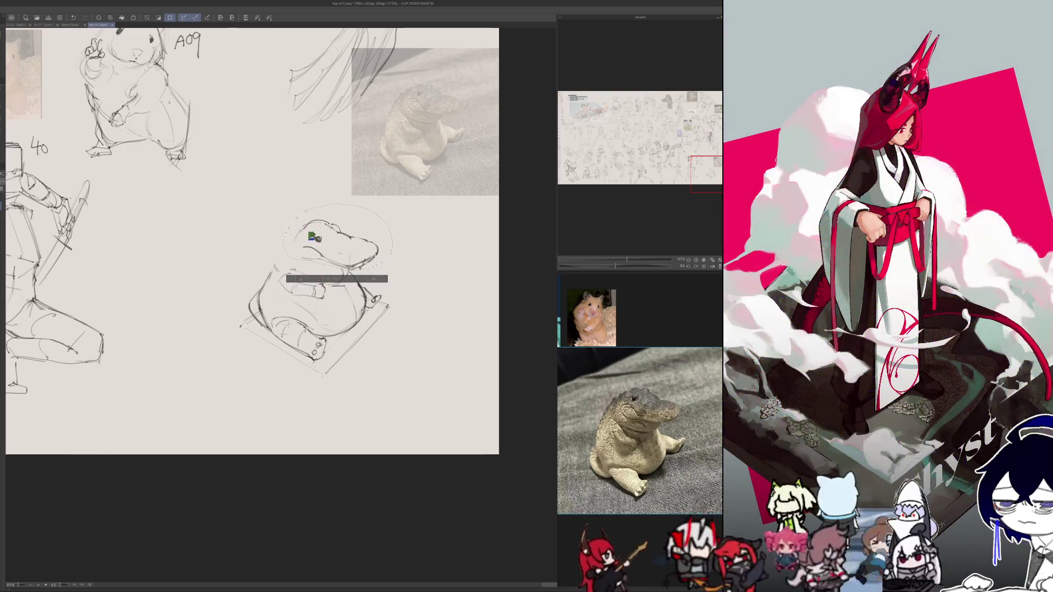
key(ctrl+d)
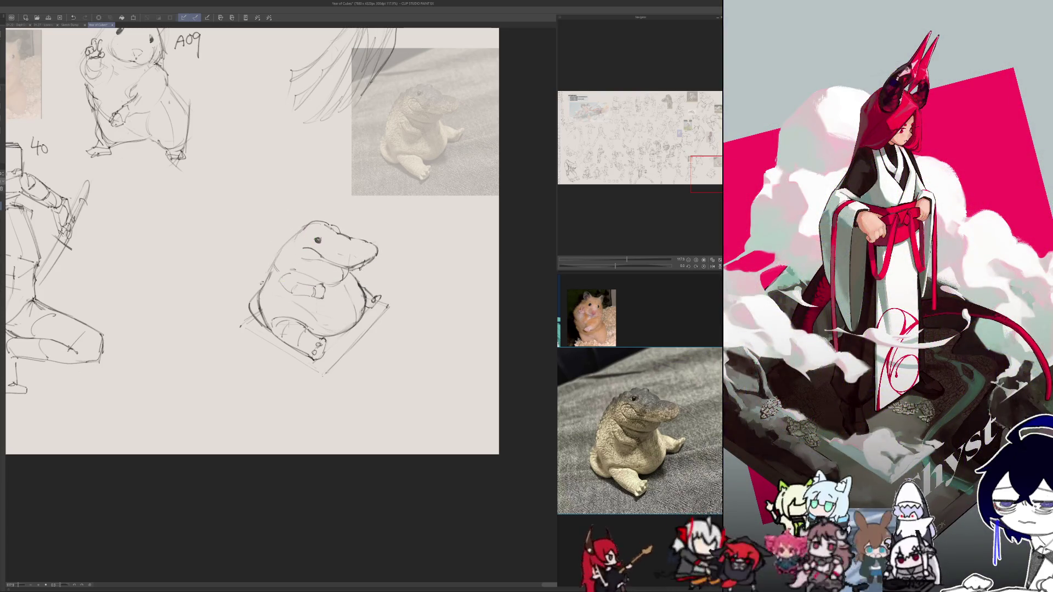
- Mirror the view to check the reshaped head's proportions
key(h)
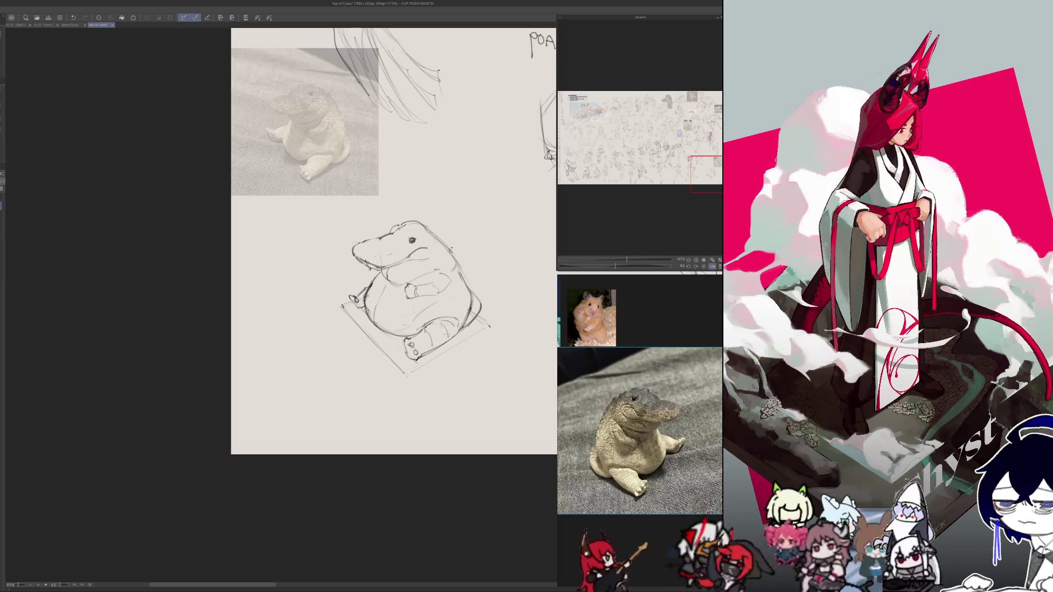
key(h)
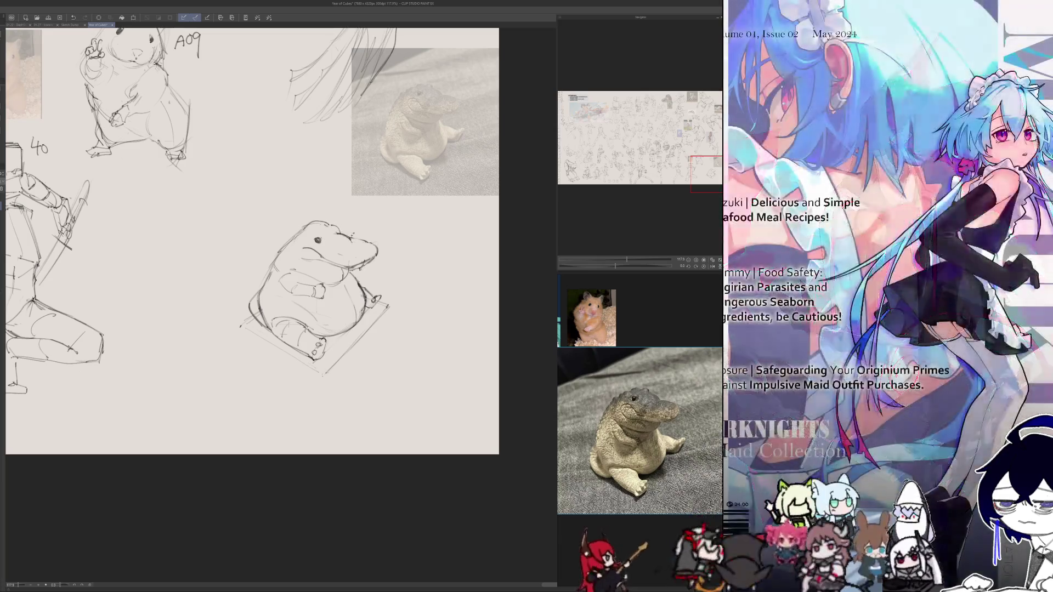
key(h)
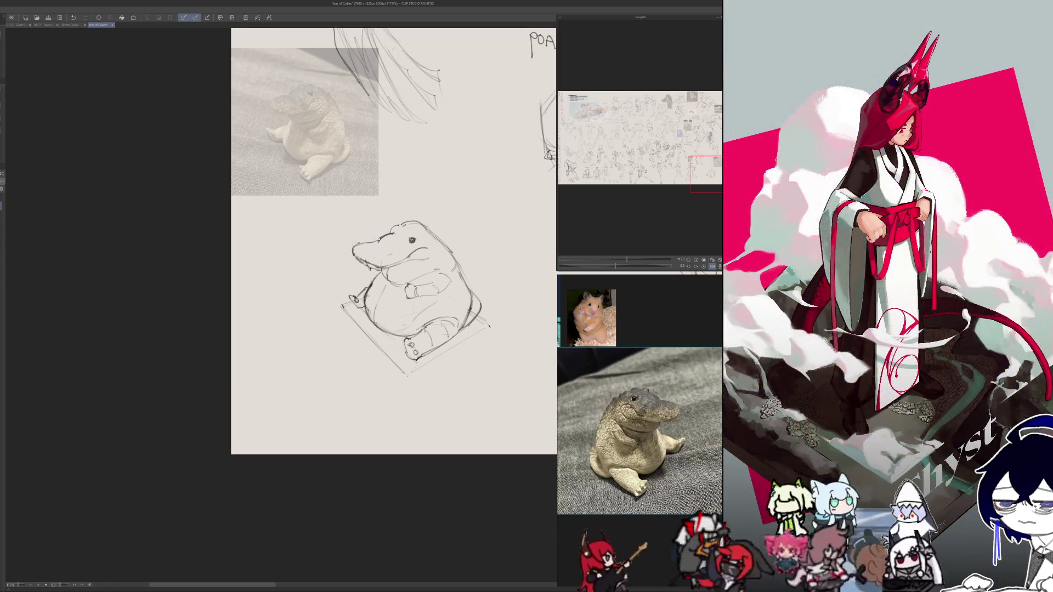
key(h)
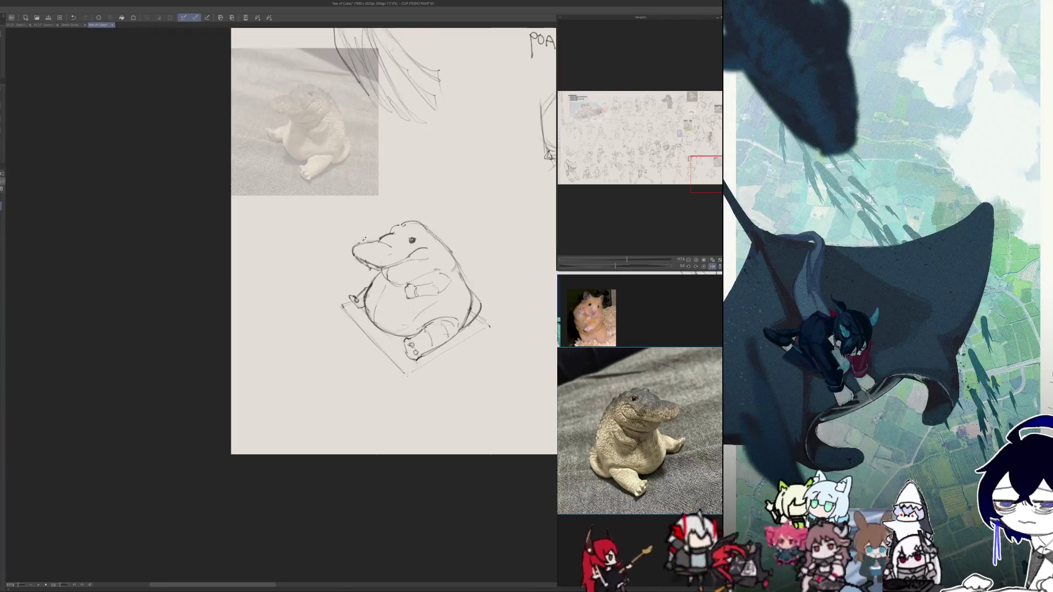
- Compare the sketch mirrored and normal, then add a small bump atop the head
key(h)
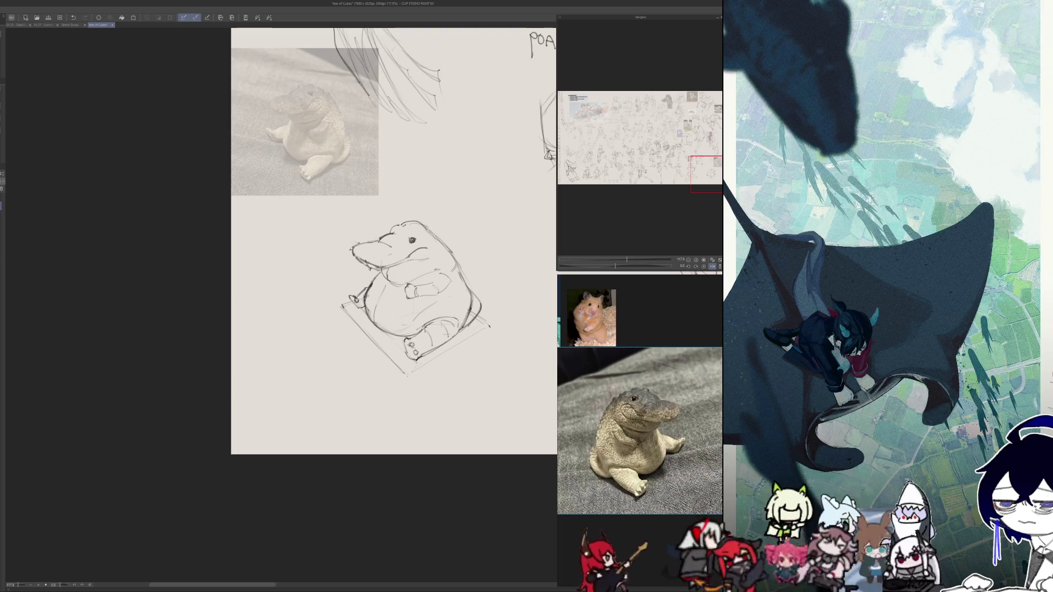
key(h)
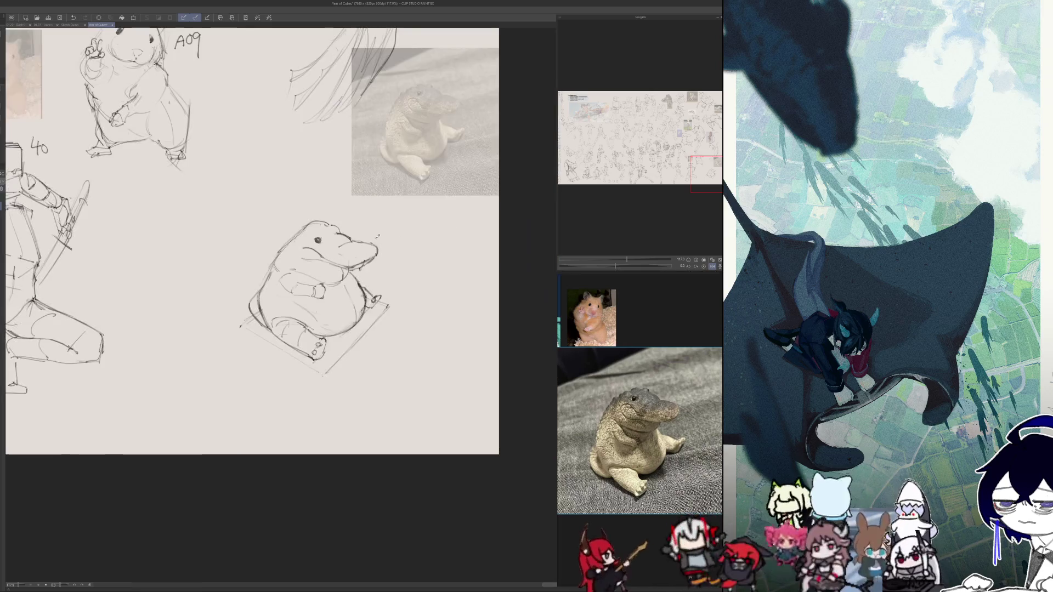
key(h)
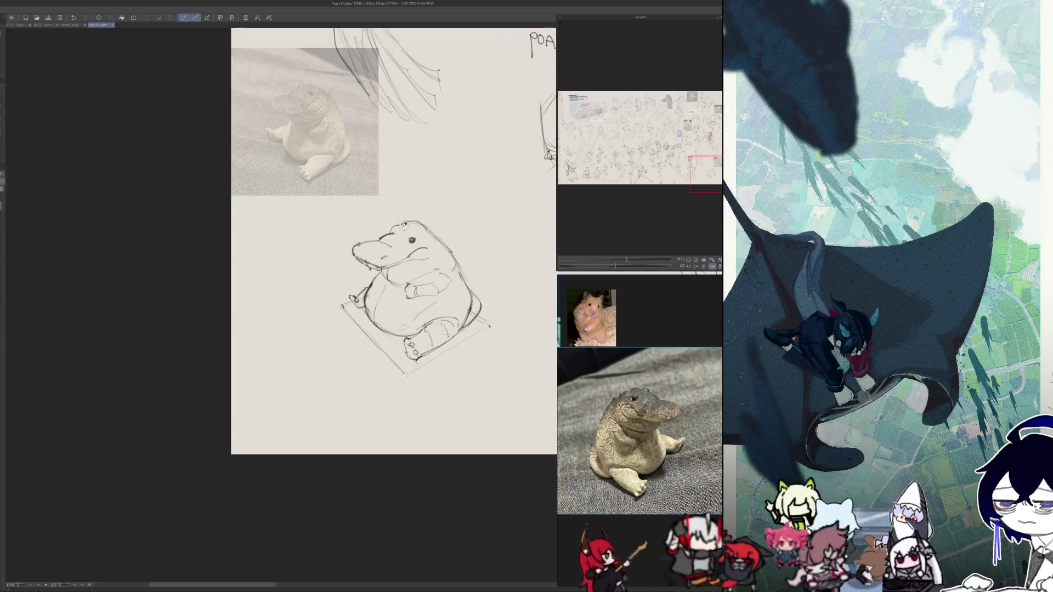
key(h)
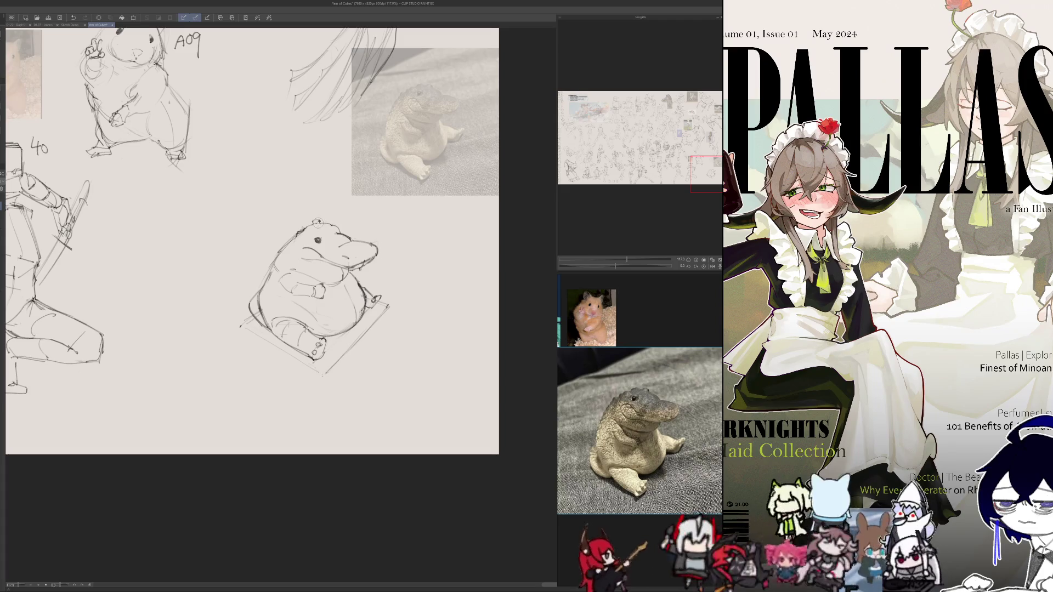
drag(322, 221, 331, 219)
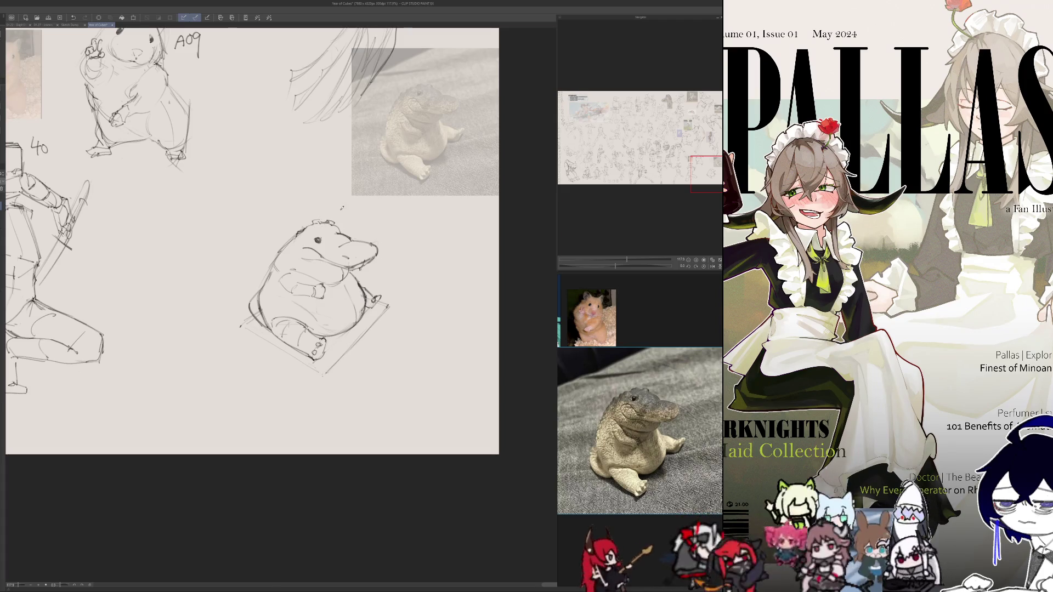
- Sketch another bump on the crocodile's head, checking the shape mirrored
key(h)
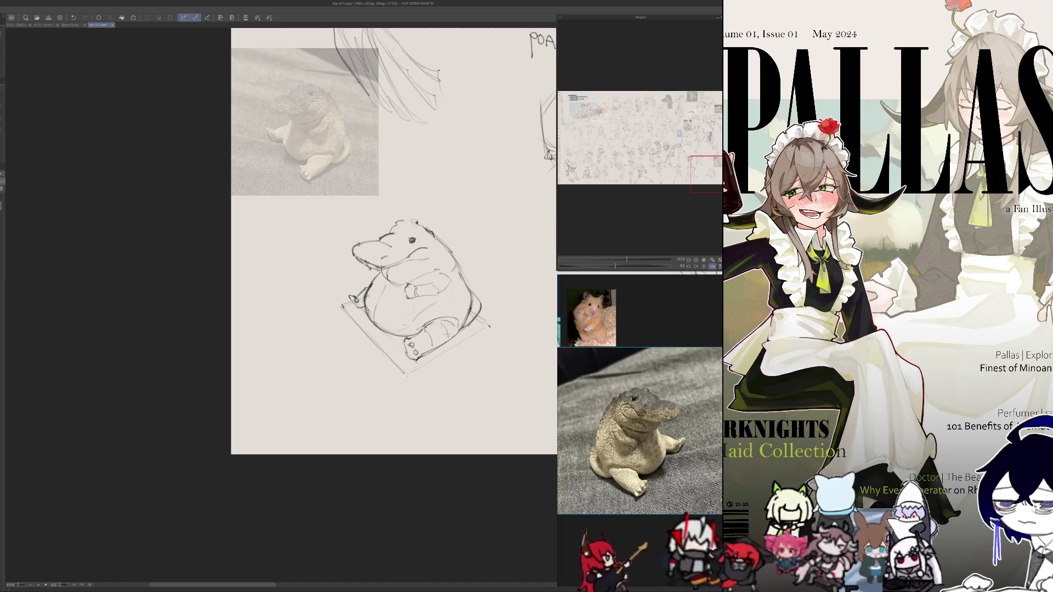
drag(404, 222, 410, 220)
key(h)
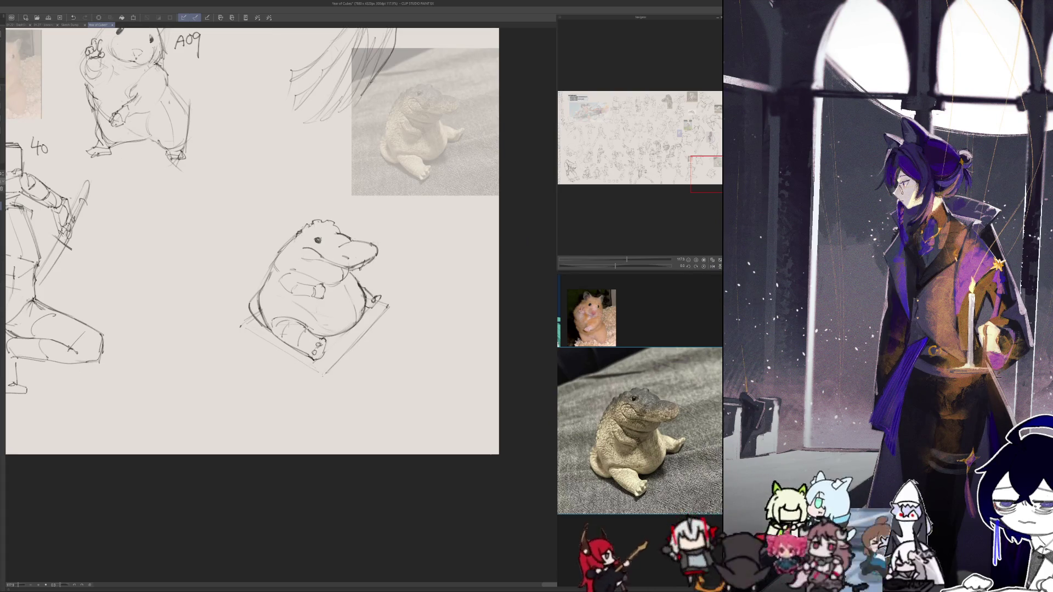
key(h)
key(h)
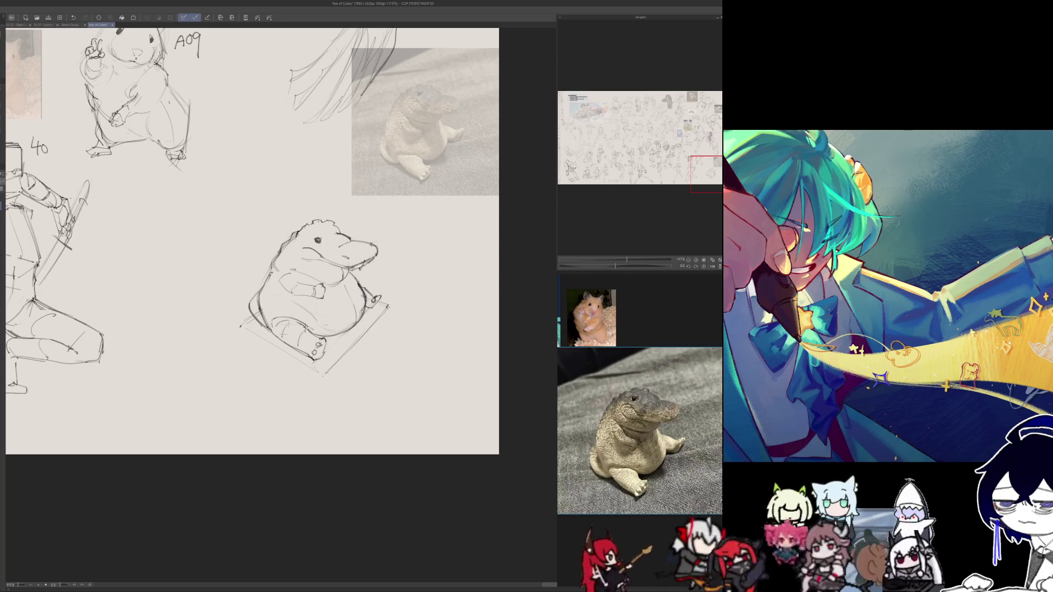
key(h)
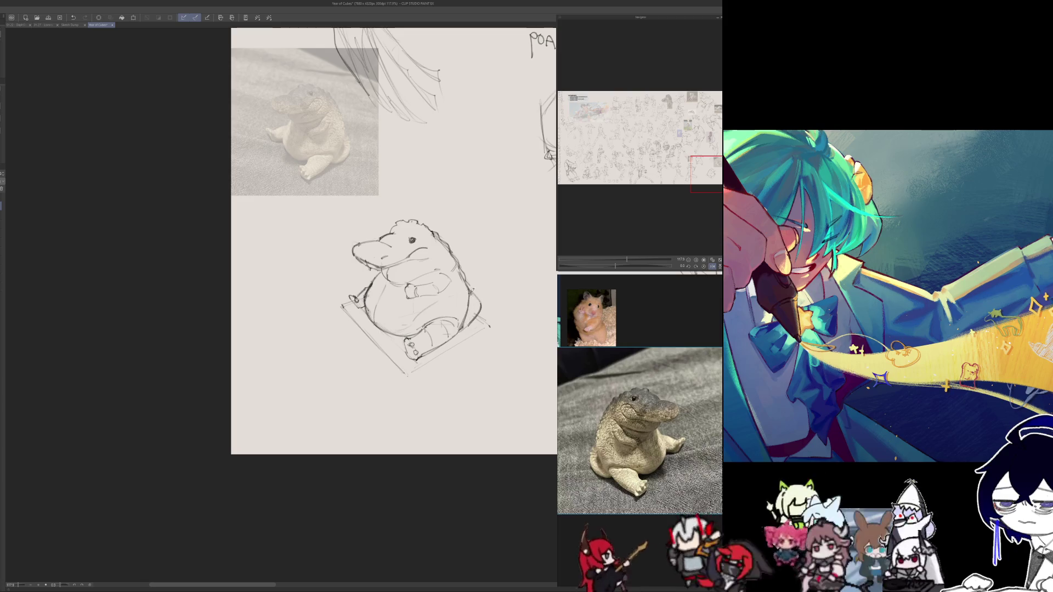
key(h)
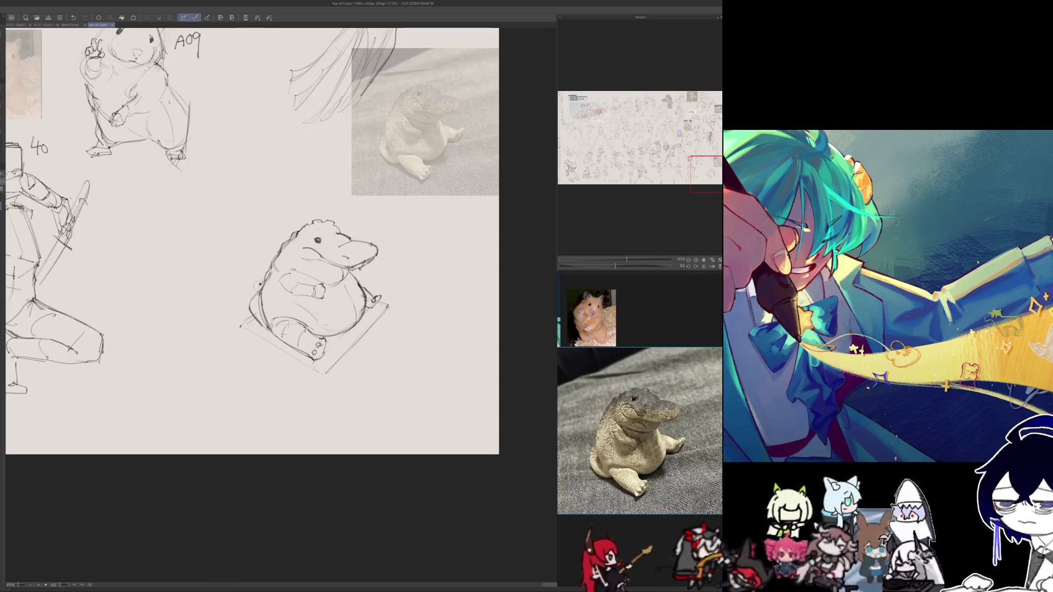
key(h)
- Add short strokes to the crocodile's lower body
drag(477, 312, 445, 345)
drag(471, 326, 434, 351)
key(h)
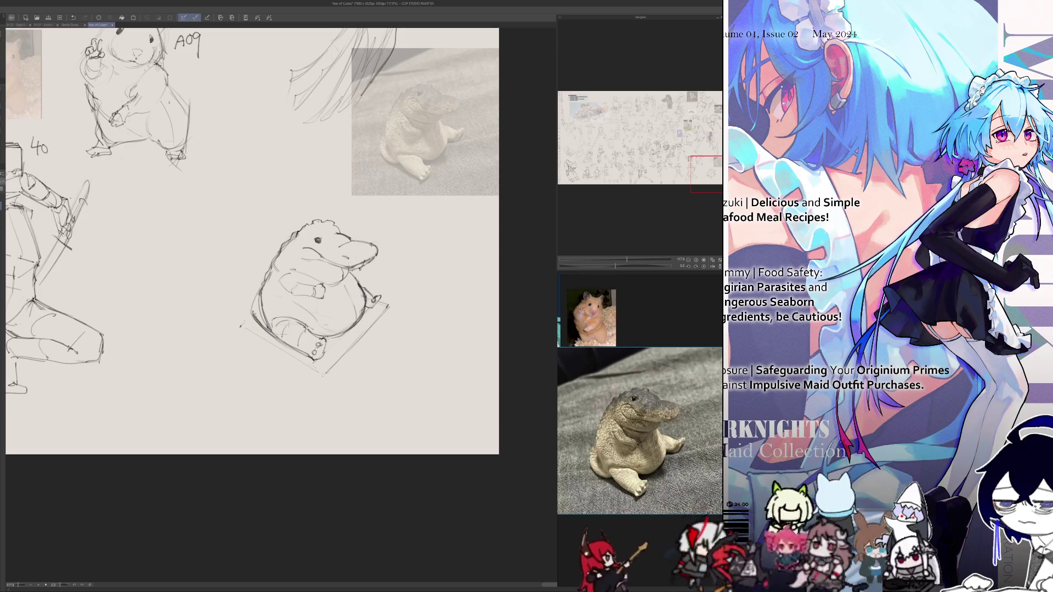
key(h)
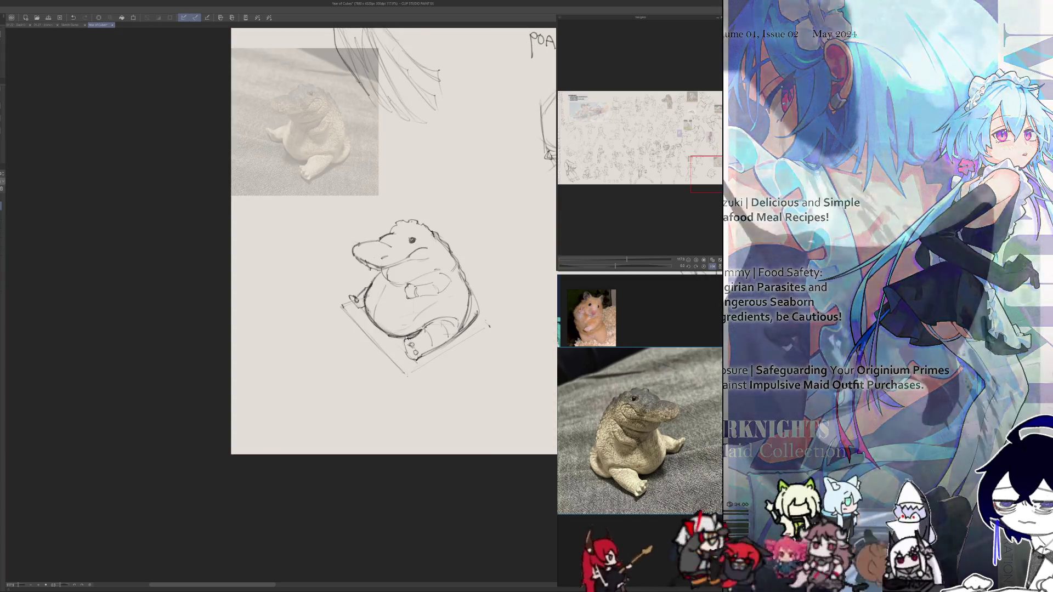
key(h)
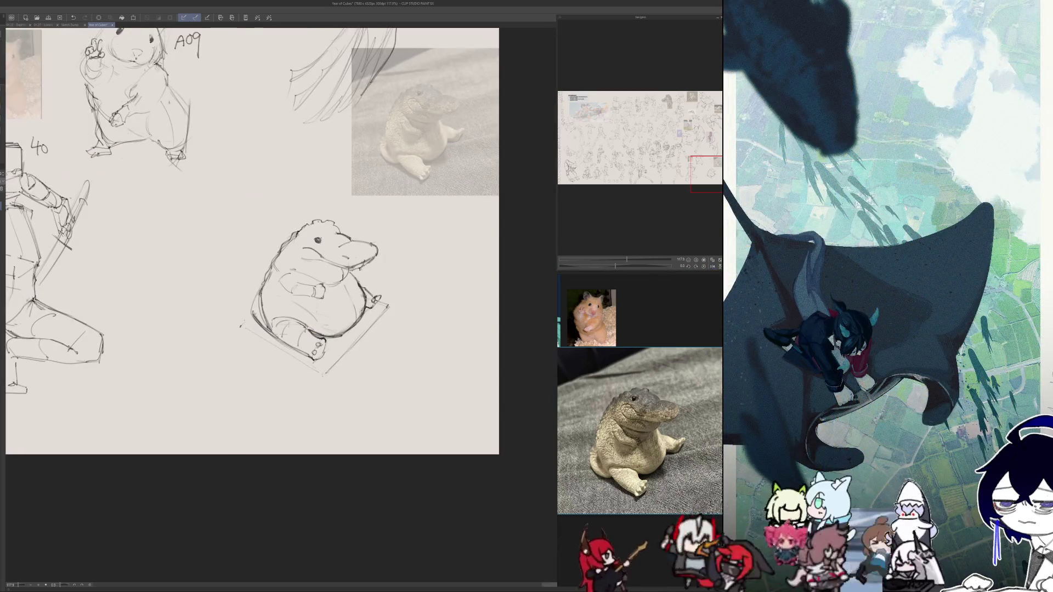
key(h)
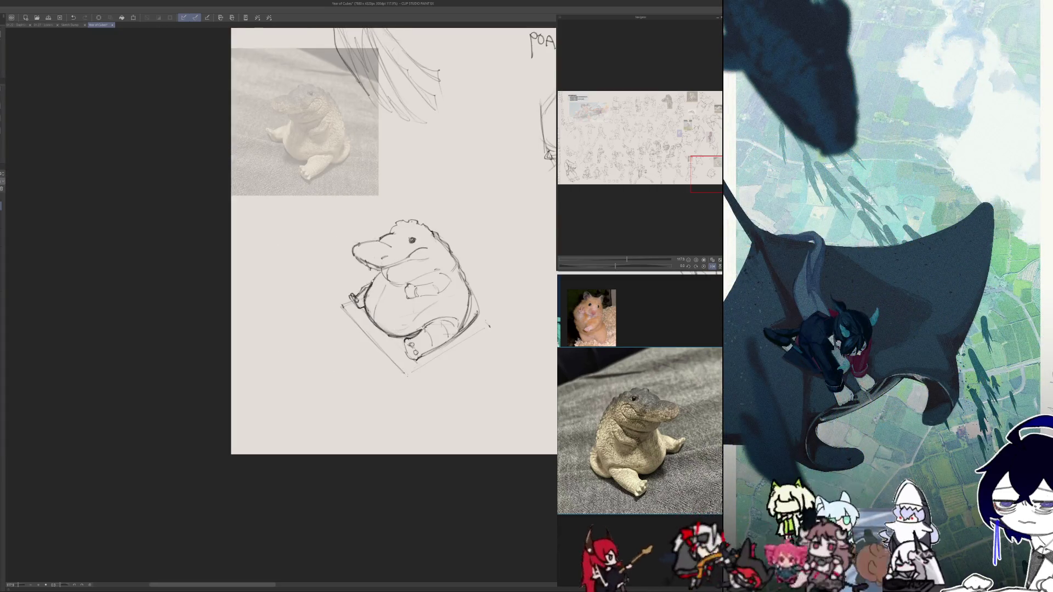
key(h)
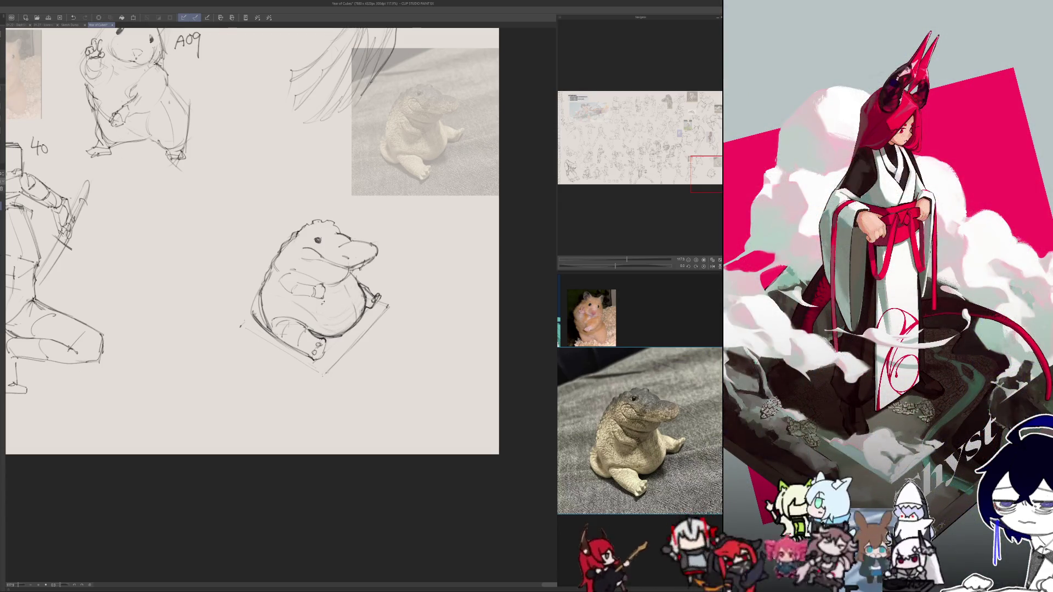
key(h)
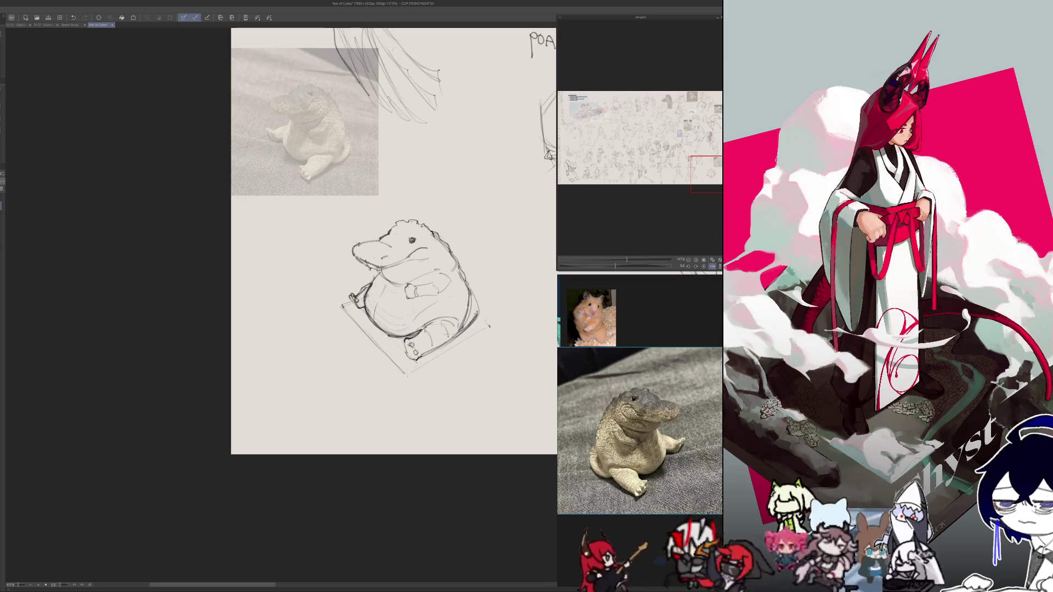
- Draw bumpy ridges along the top of the head and down the back
drag(398, 223, 416, 217)
key(h)
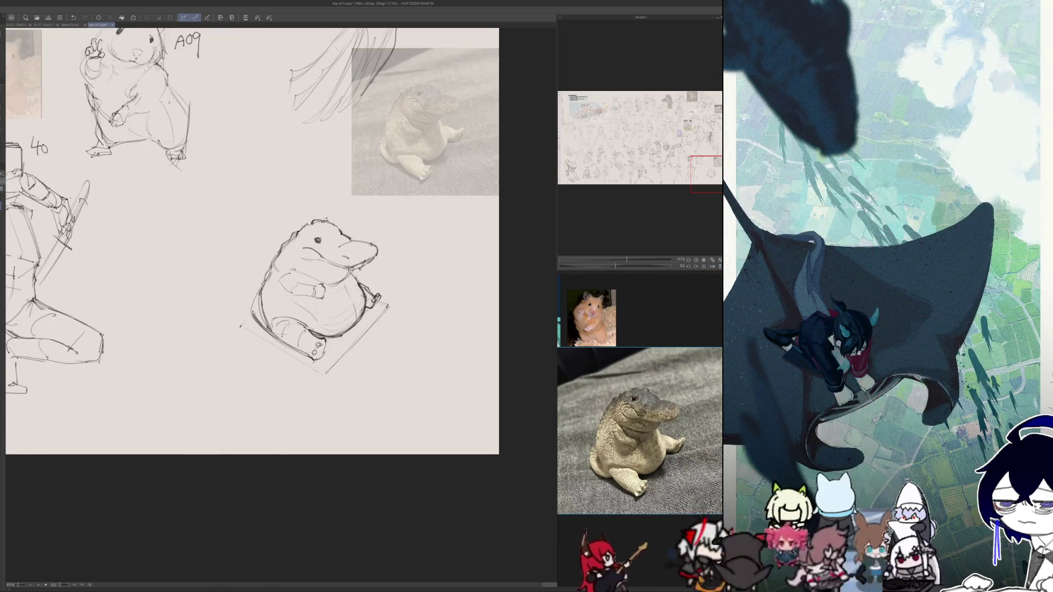
mouse_move(320, 221)
mouse_down()
mouse_move(333, 216)
mouse_move(309, 221)
mouse_up()
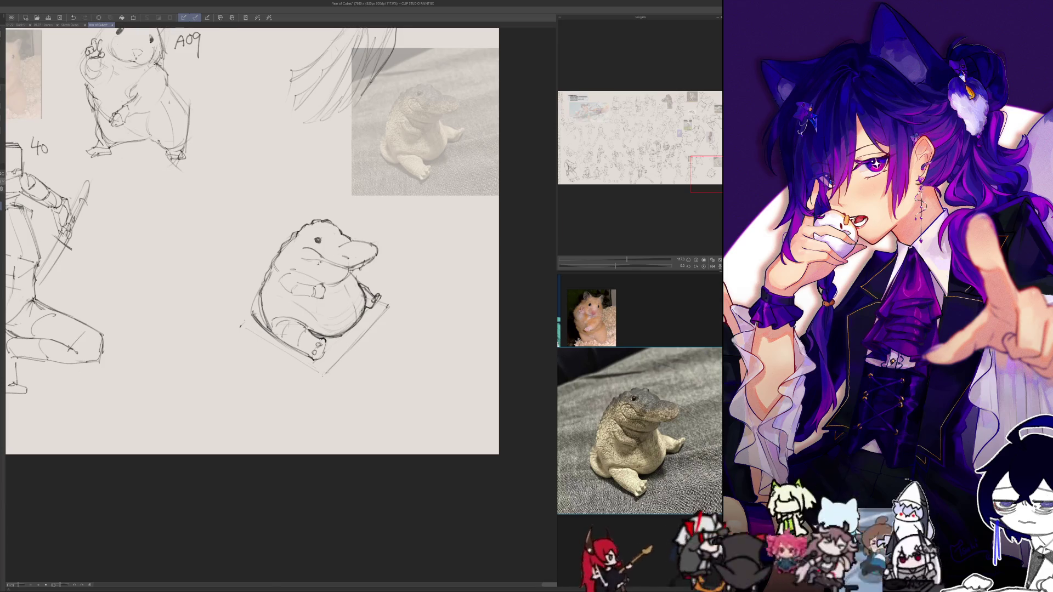
key(h)
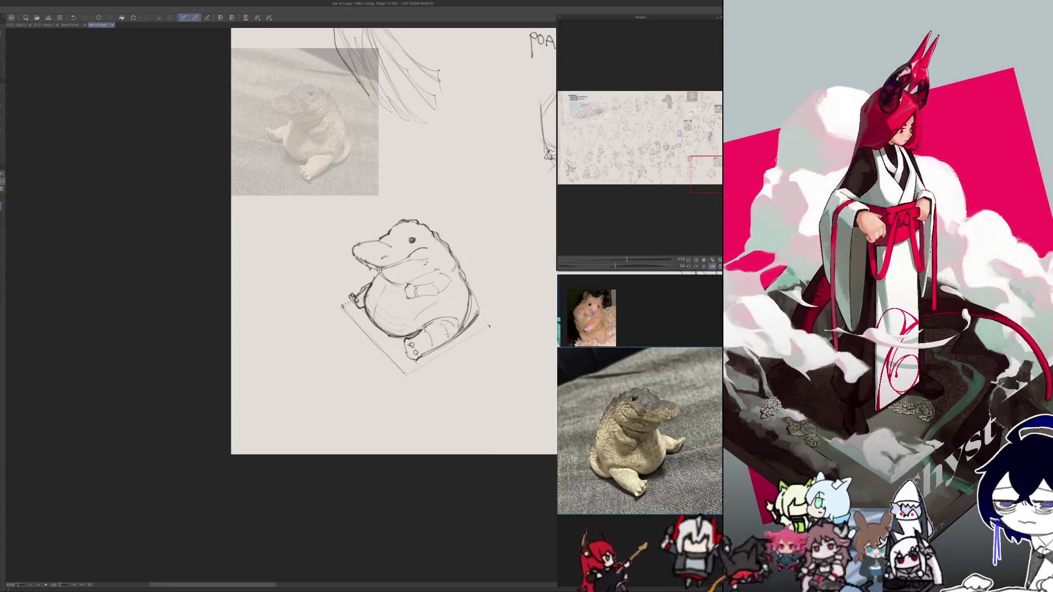
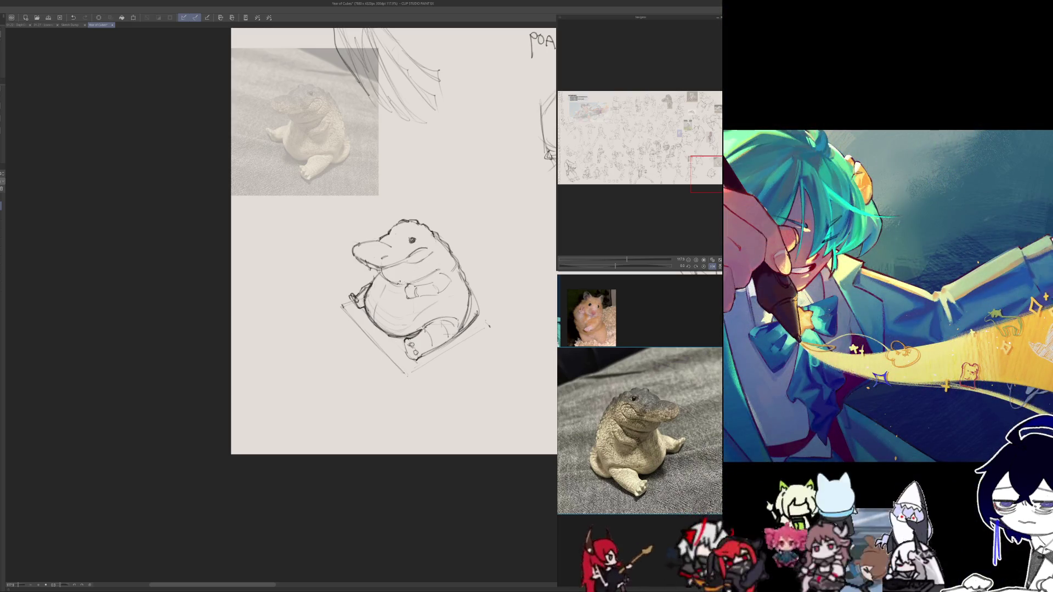
- Mirror the crocodile sketch view back and forth four times, then pan toward the hamster sketches
key(h)
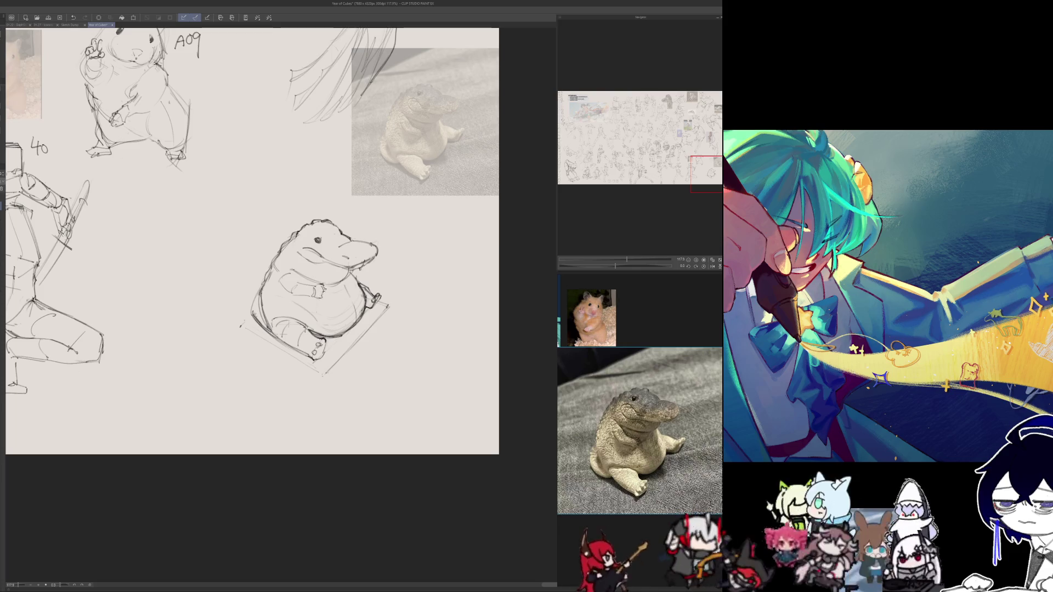
key(h)
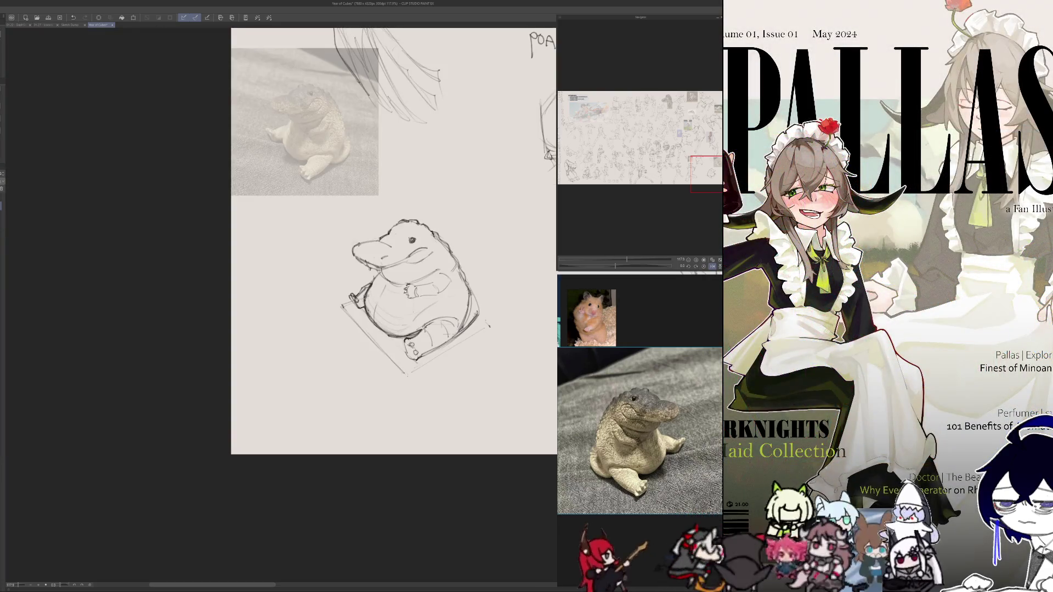
key(h)
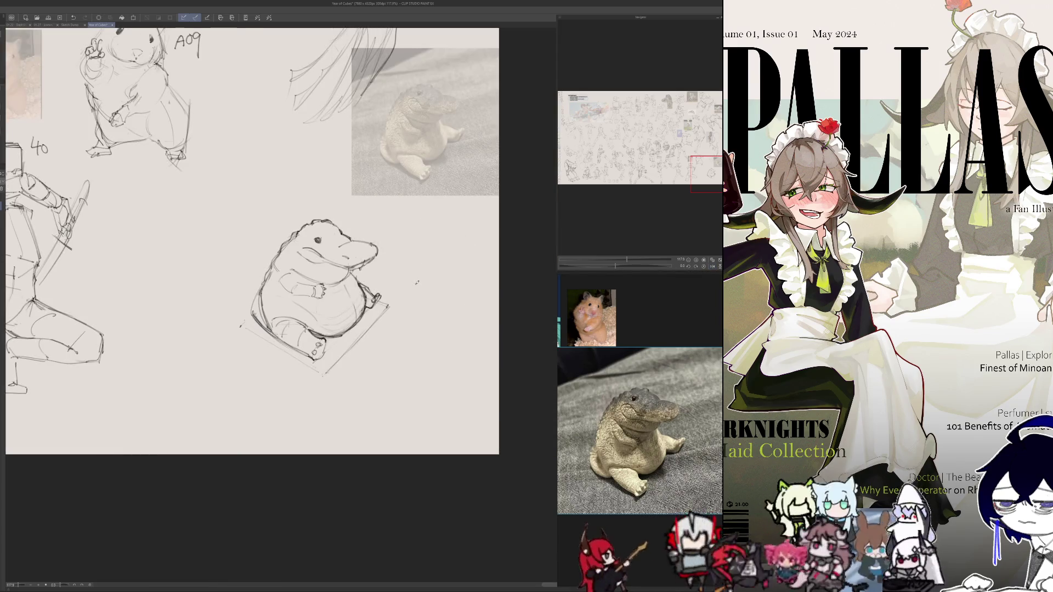
key(h)
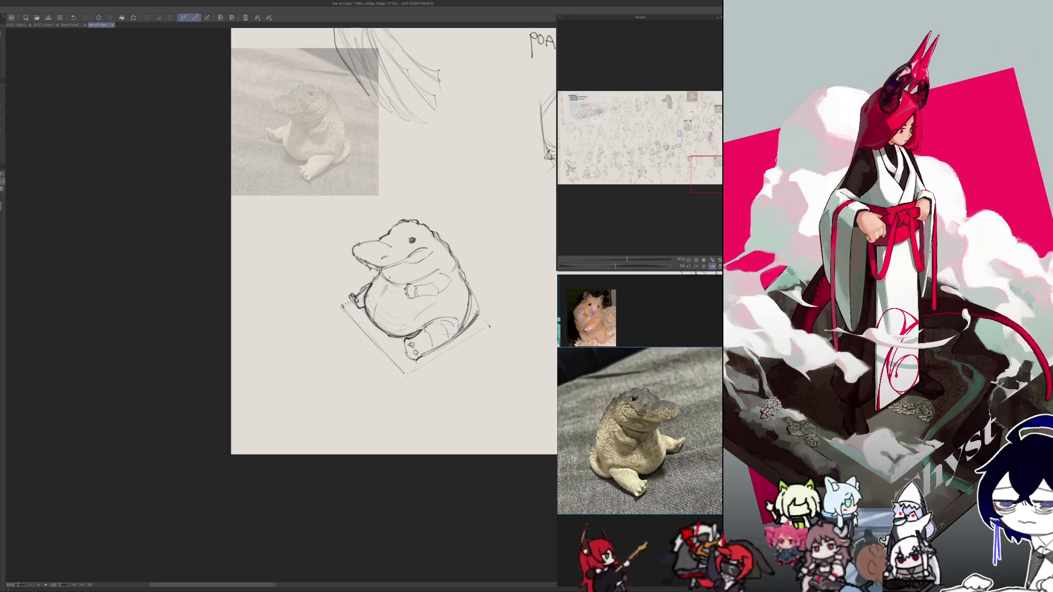
drag(432, 208, 383, 295)
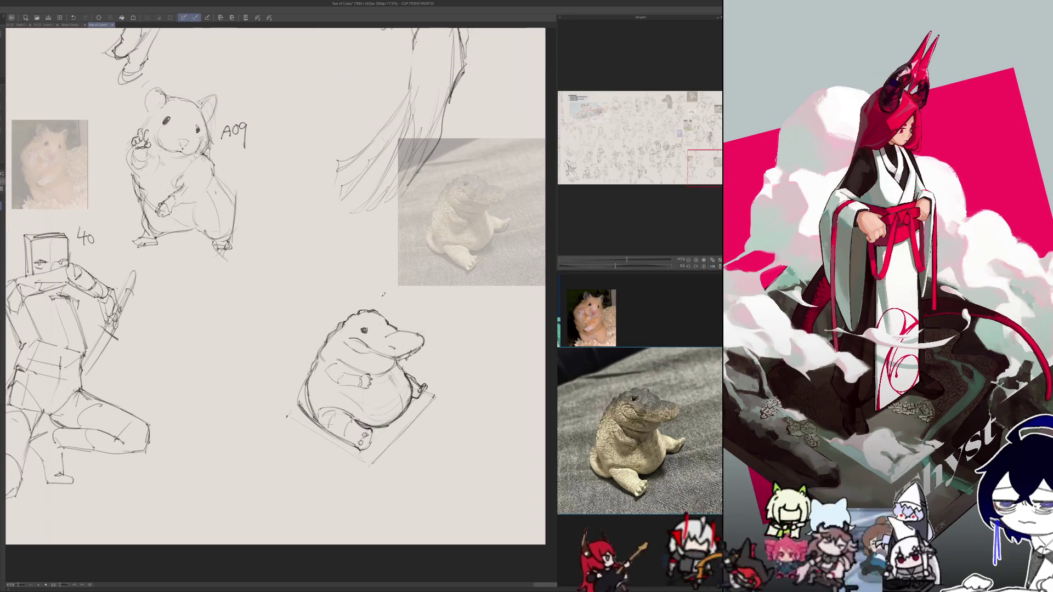
- Lasso the crocodile sketch, enlarge it, and move it into the sheet's lower-right corner
scroll(226, 502, down, 5)
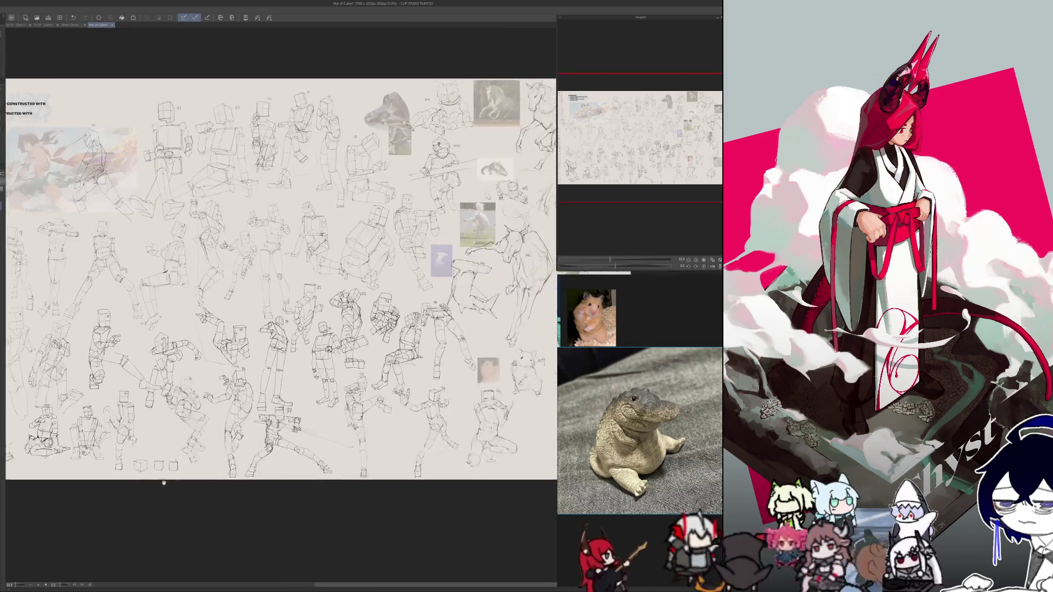
scroll(226, 502, down, 3)
drag(226, 502, 329, 479)
scroll(329, 479, up, 2)
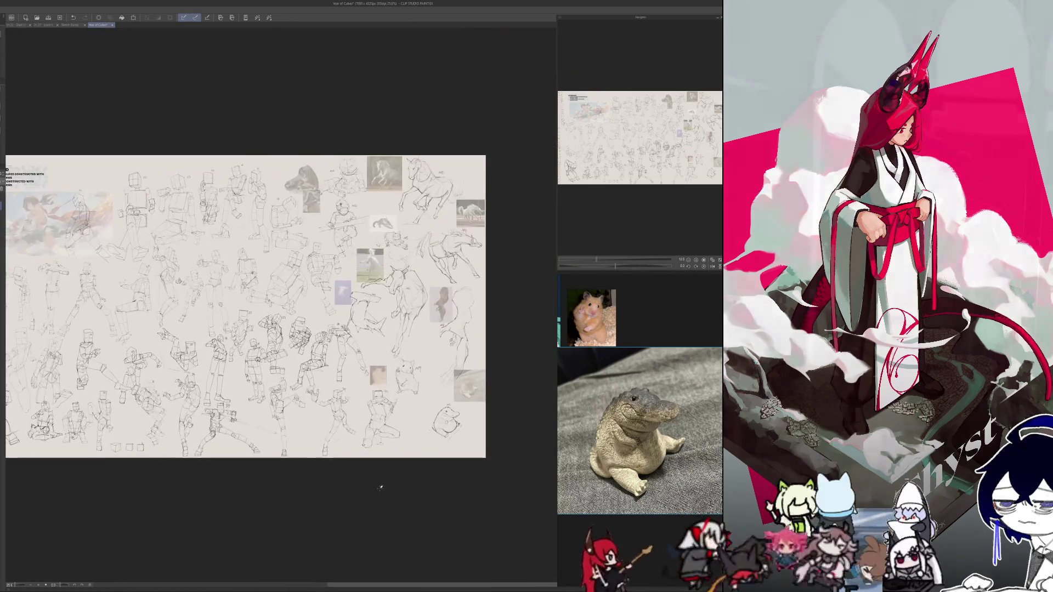
drag(398, 371, 351, 405)
key(ctrl+t)
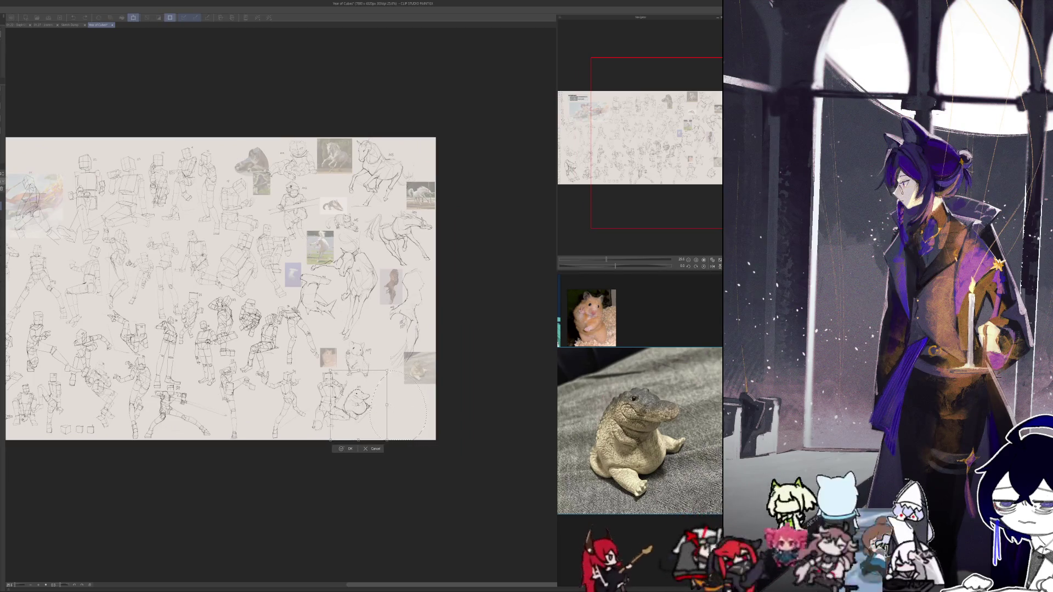
mouse_move(427, 405)
mouse_down()
mouse_move(446, 416)
mouse_move(417, 407)
mouse_up()
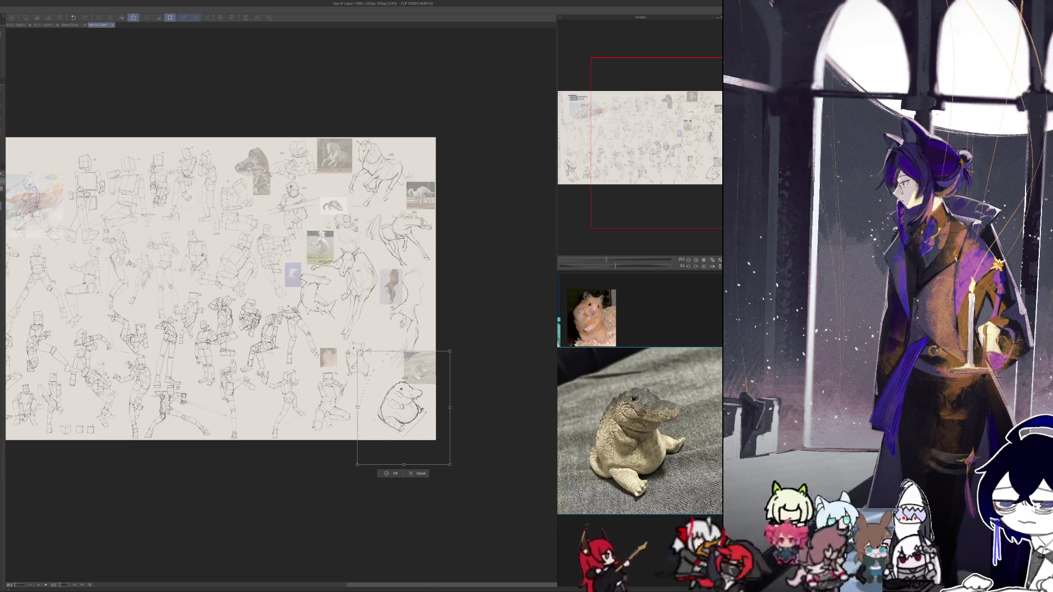
drag(357, 351, 343, 332)
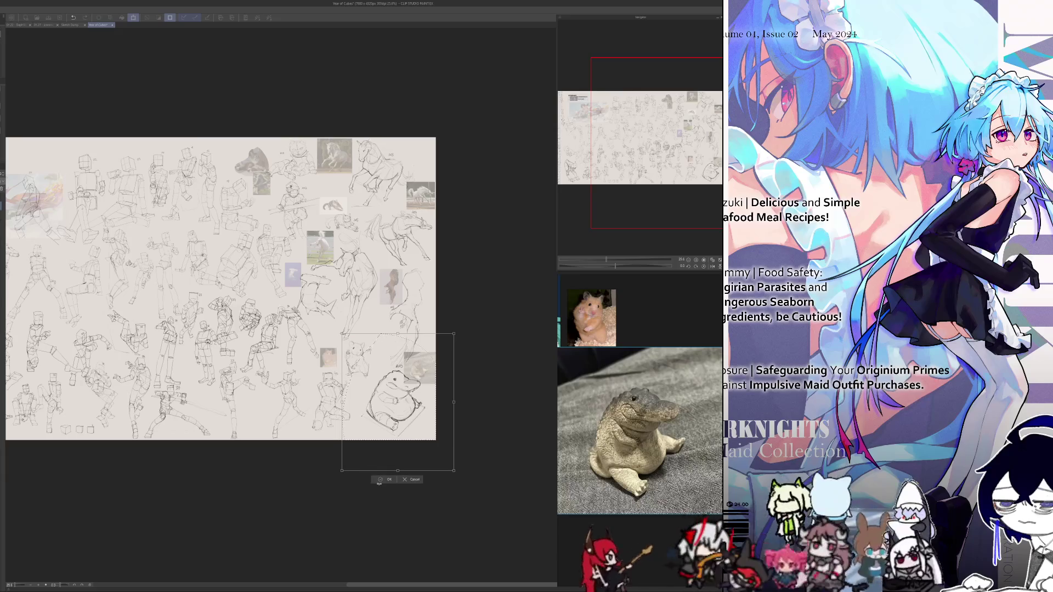
click(384, 480)
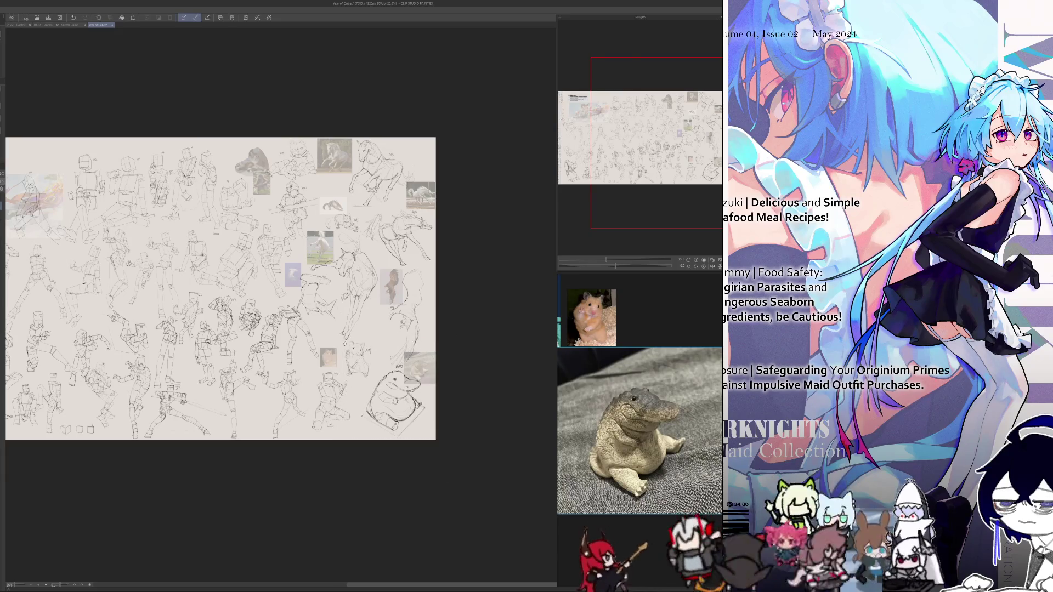
- Lasso the hamster sketch and nudge it slightly right and up beside the crocodile
drag(346, 378, 348, 380)
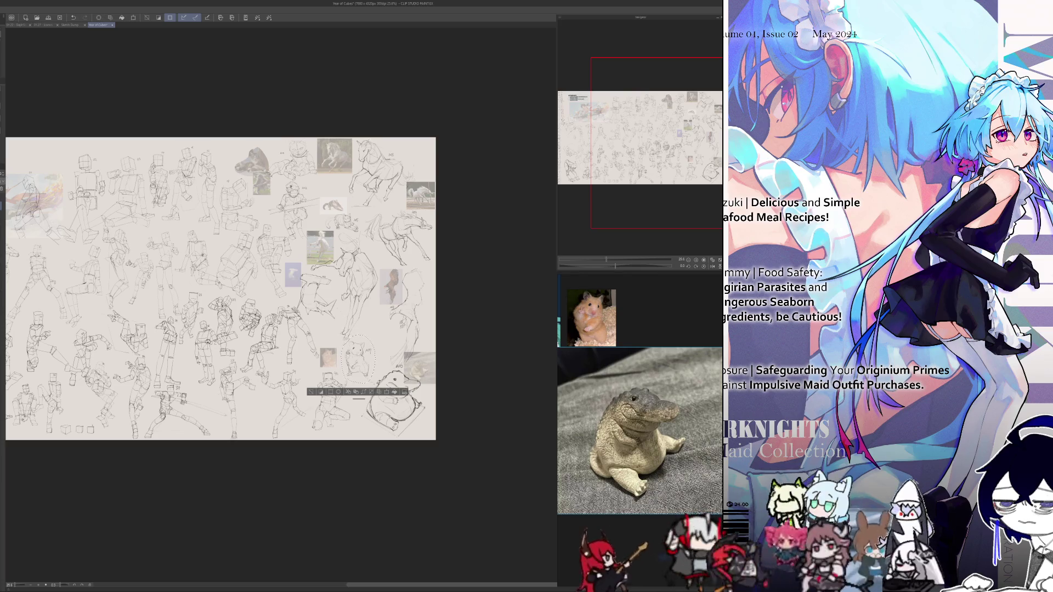
click(379, 391)
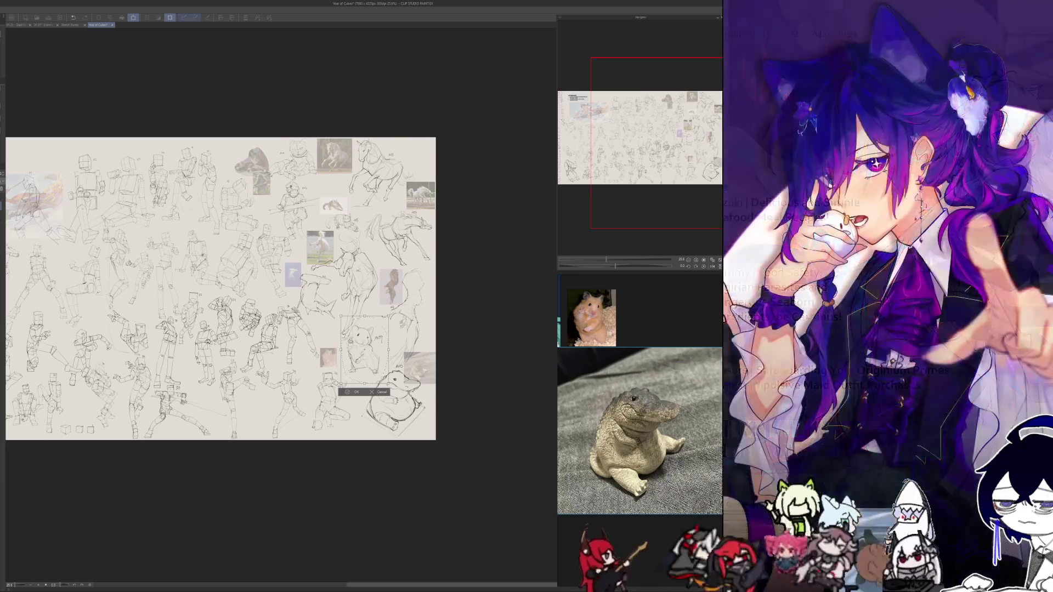
drag(365, 349, 372, 345)
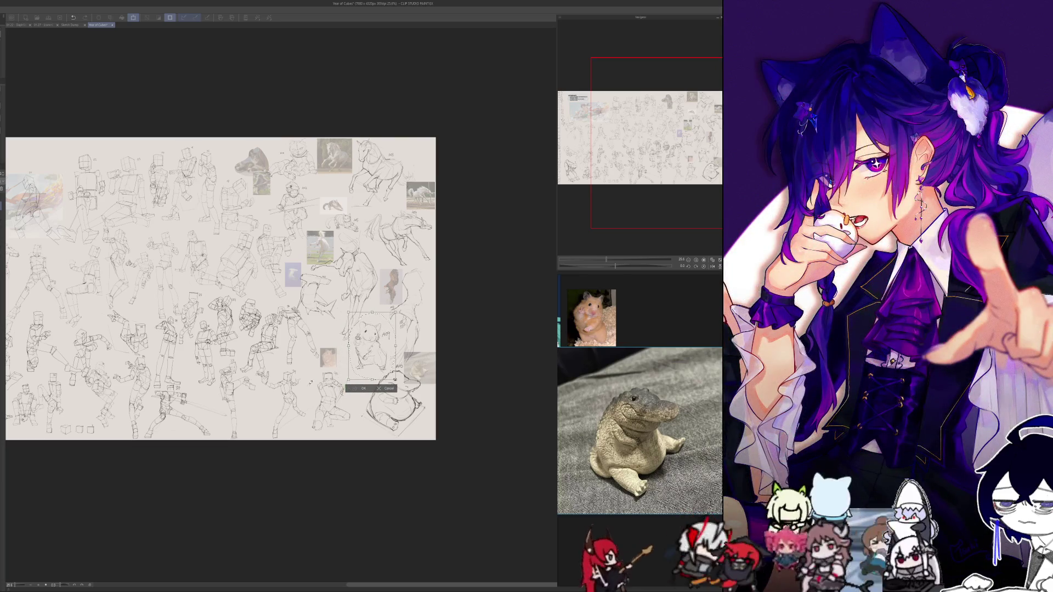
key(Return)
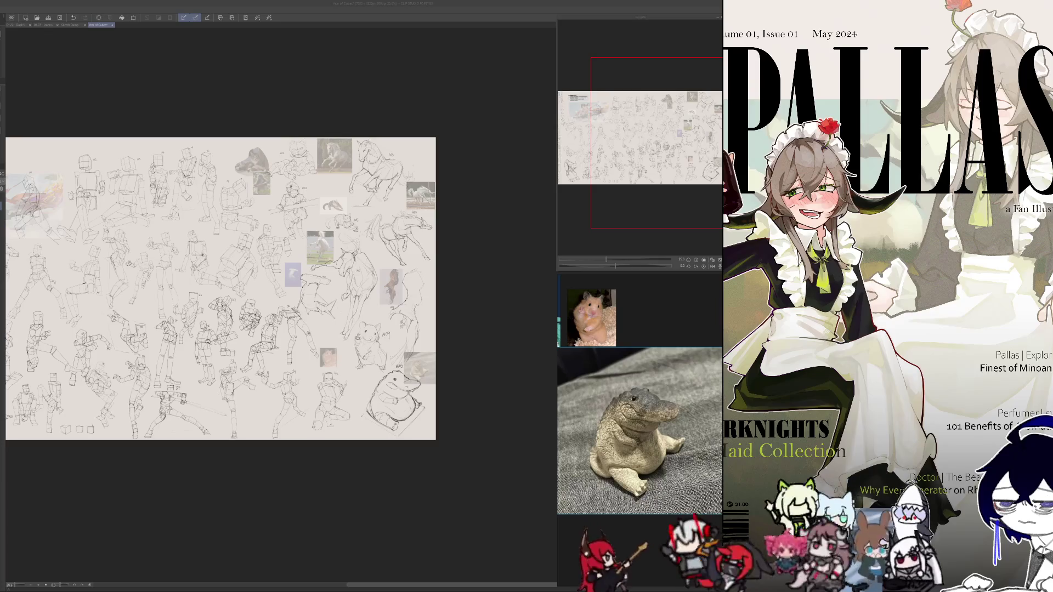
- Scroll down through the Challenge 52 PDF pages
scroll(479, 219, down, 5)
scroll(478, 219, down, 5)
scroll(478, 219, down, 5)
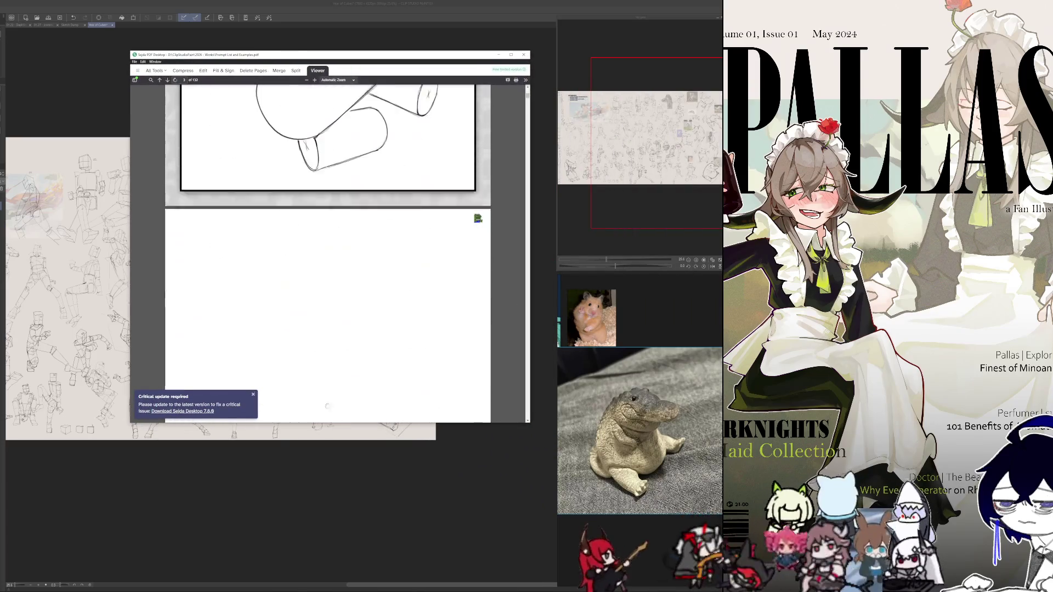
scroll(479, 219, down, 10)
scroll(444, 296, down, 5)
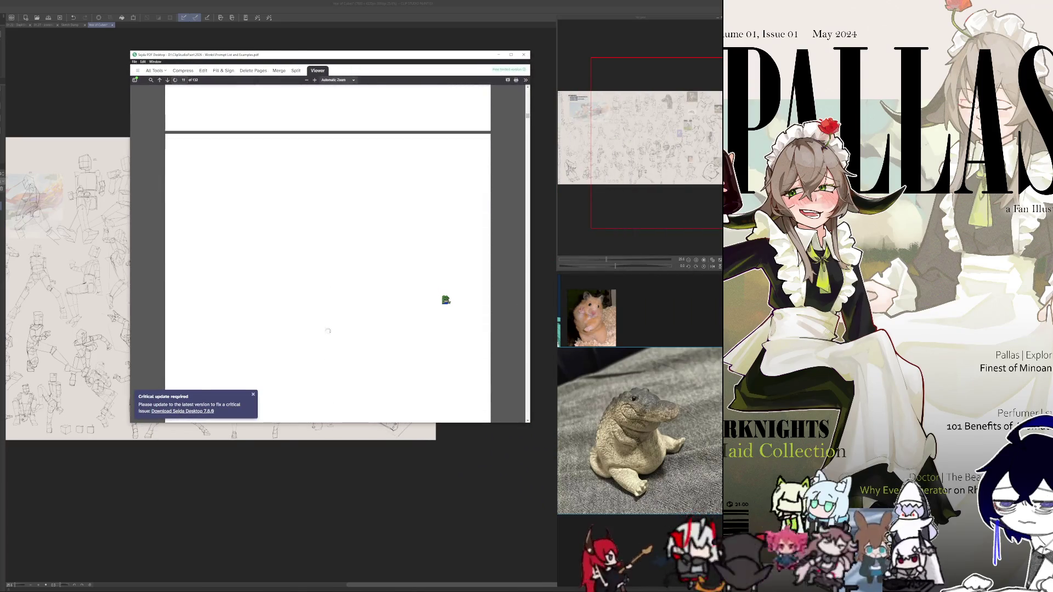
scroll(433, 273, down, 3)
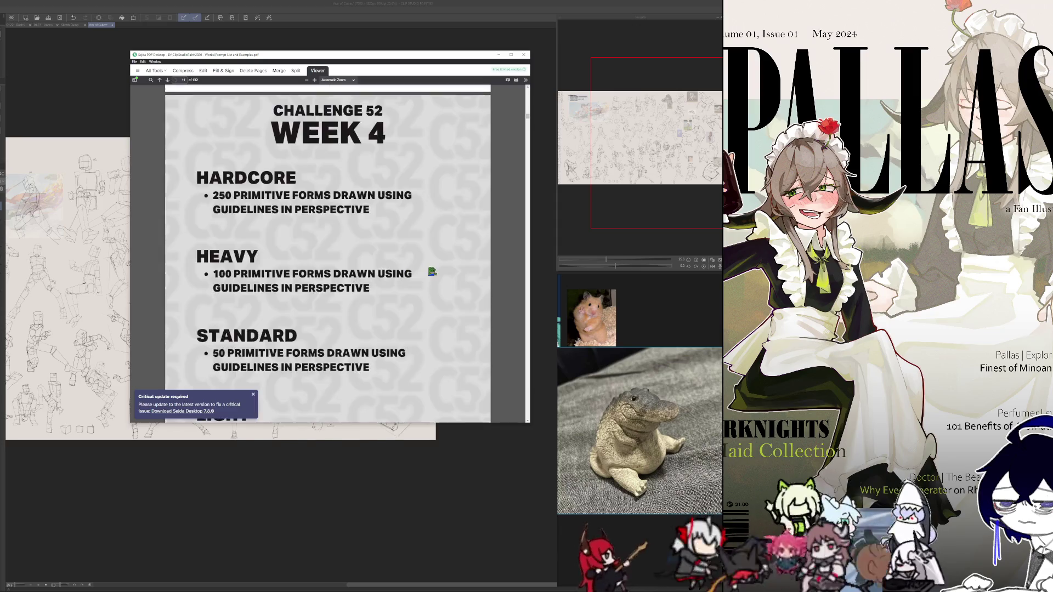
scroll(429, 273, down, 10)
scroll(421, 242, down, 5)
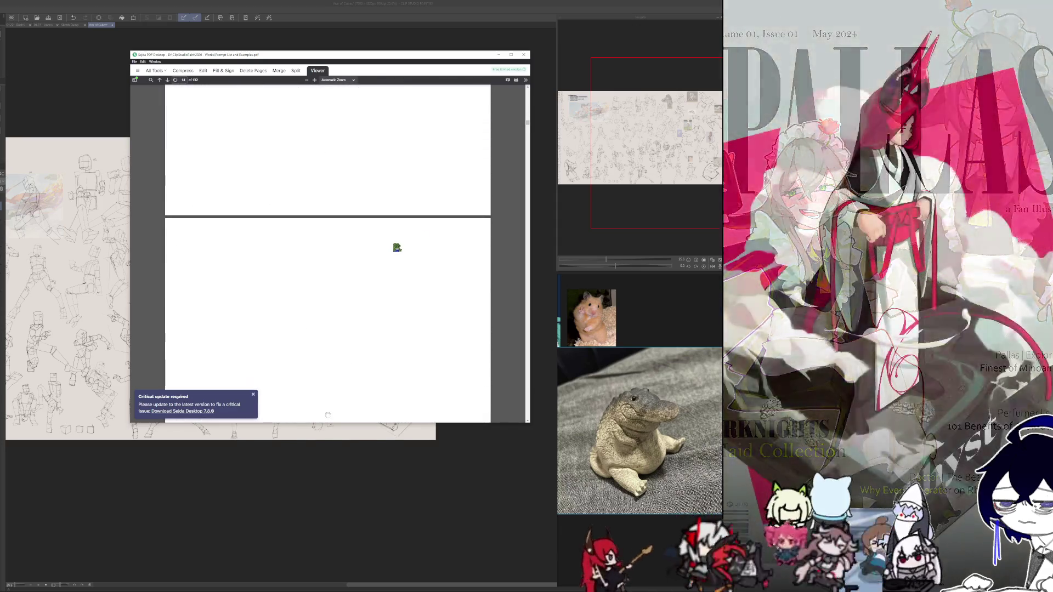
scroll(392, 250, down, 1)
scroll(384, 249, down, 3)
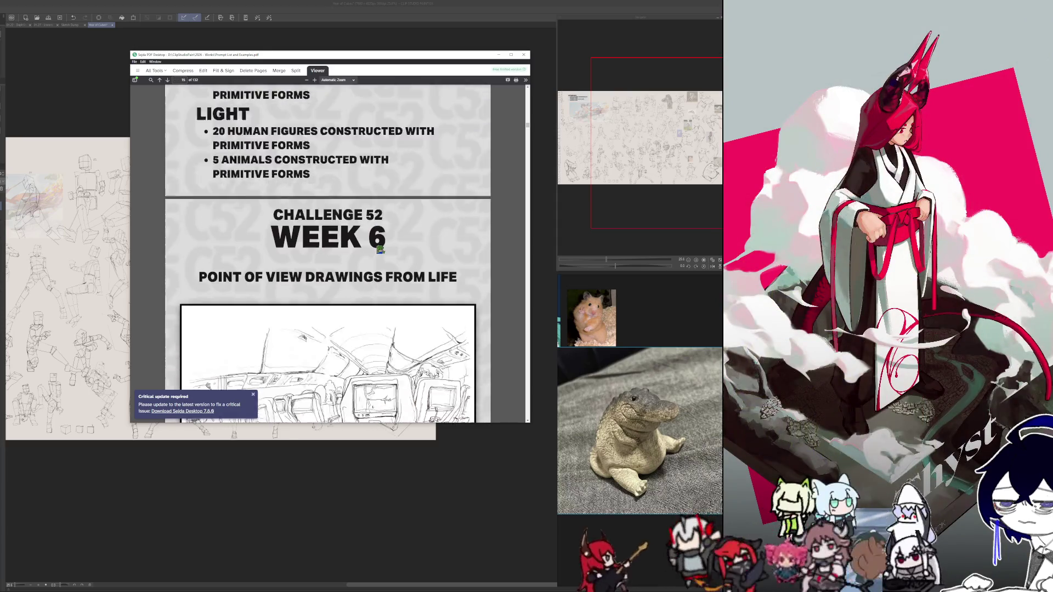
scroll(379, 249, down, 2)
scroll(380, 249, down, 1)
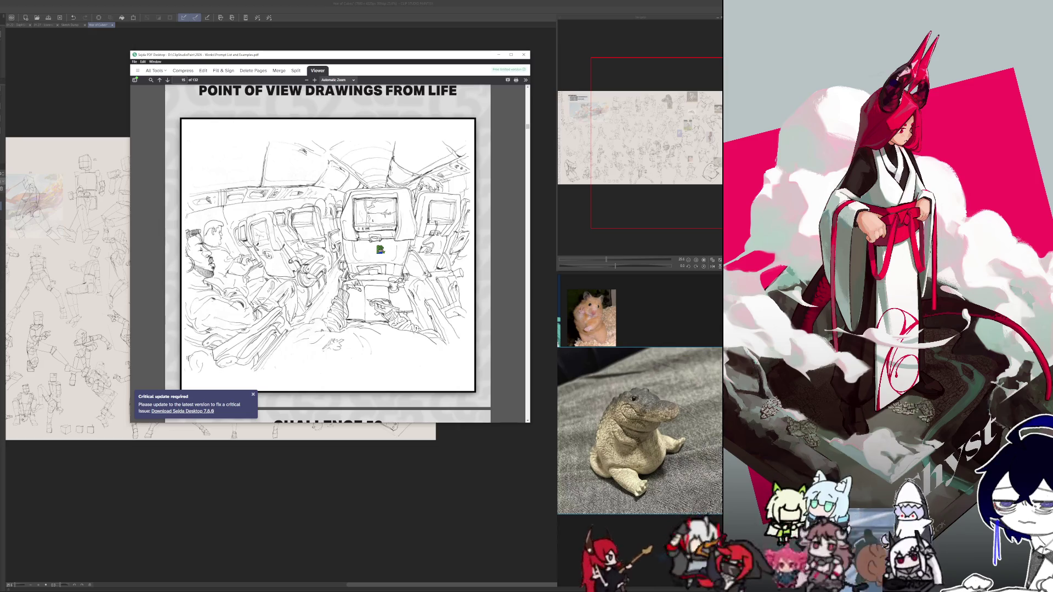
scroll(380, 250, down, 3)
scroll(380, 250, down, 2)
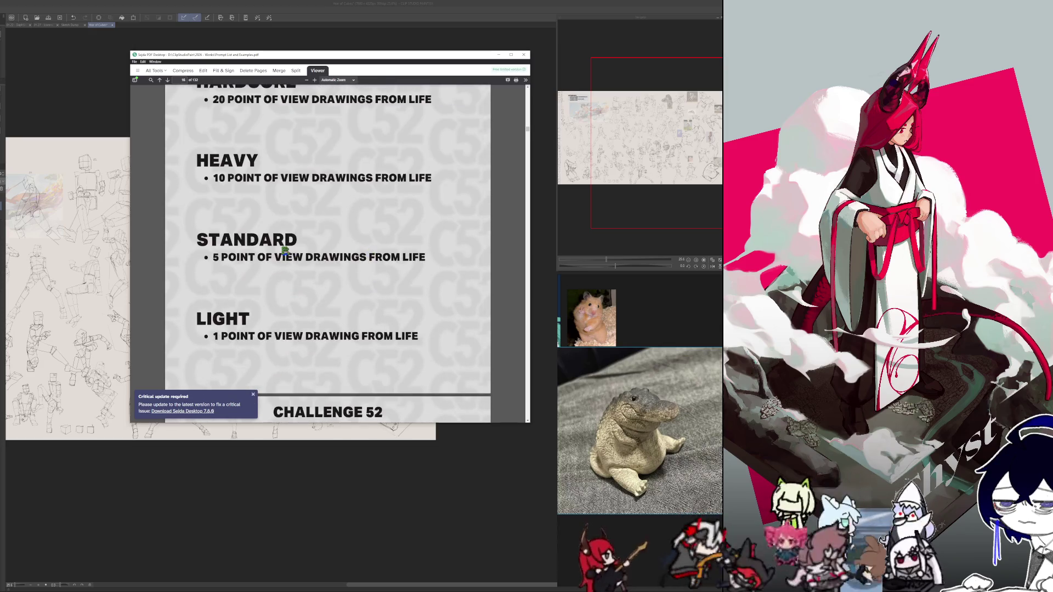
scroll(357, 249, up, 3)
scroll(358, 253, up, 2)
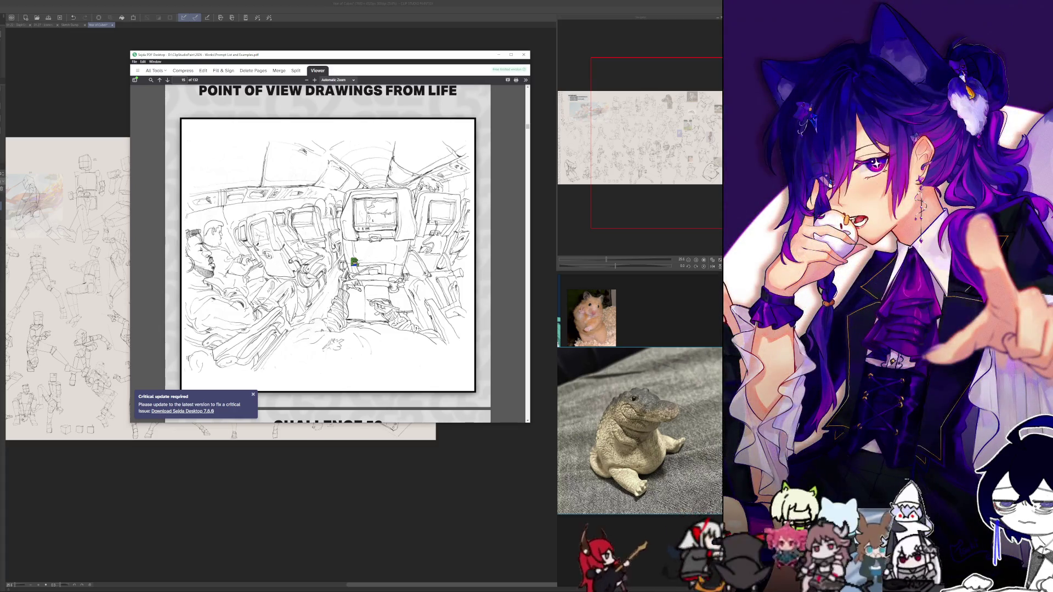
- Settle on the Week 6 Point of View Drawings From Life page, then close the PDF window
scroll(355, 263, down, 2)
scroll(354, 264, down, 5)
scroll(353, 268, down, 5)
scroll(352, 270, down, 3)
scroll(352, 270, down, 3)
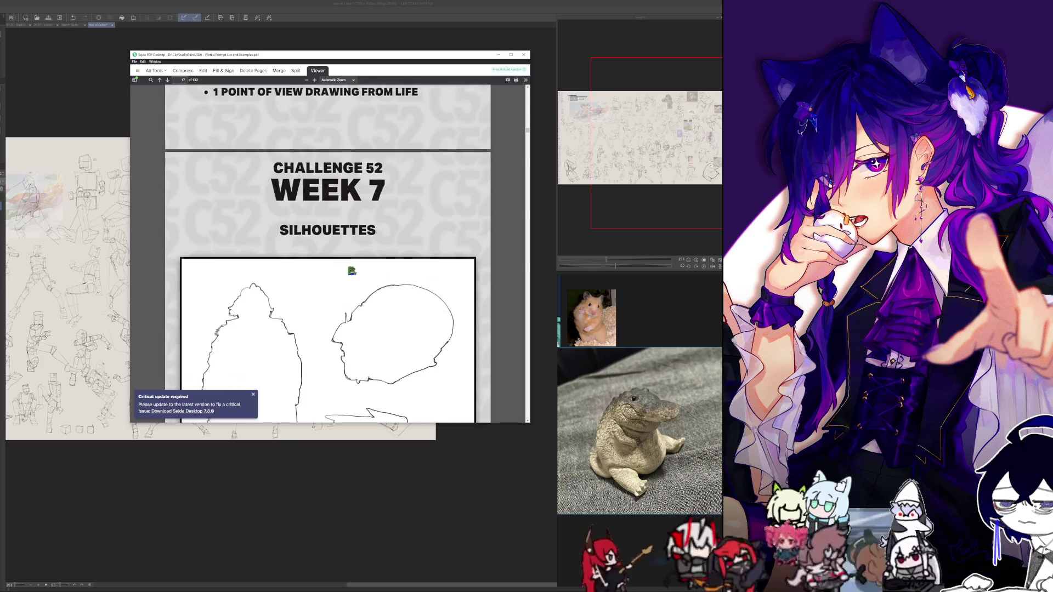
scroll(352, 270, up, 4)
scroll(352, 270, up, 3)
scroll(352, 270, up, 7)
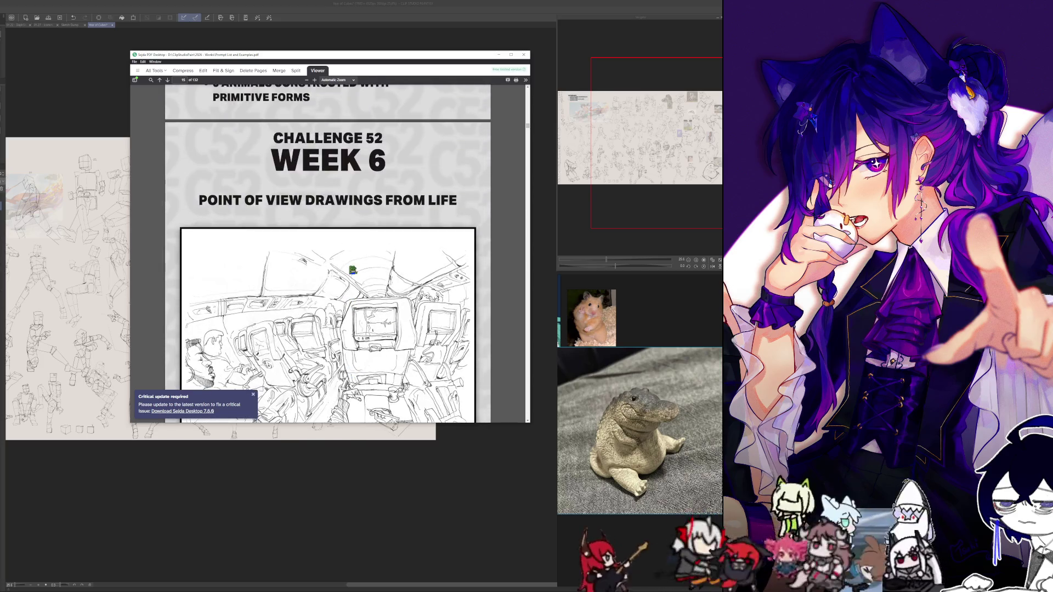
scroll(352, 269, down, 1)
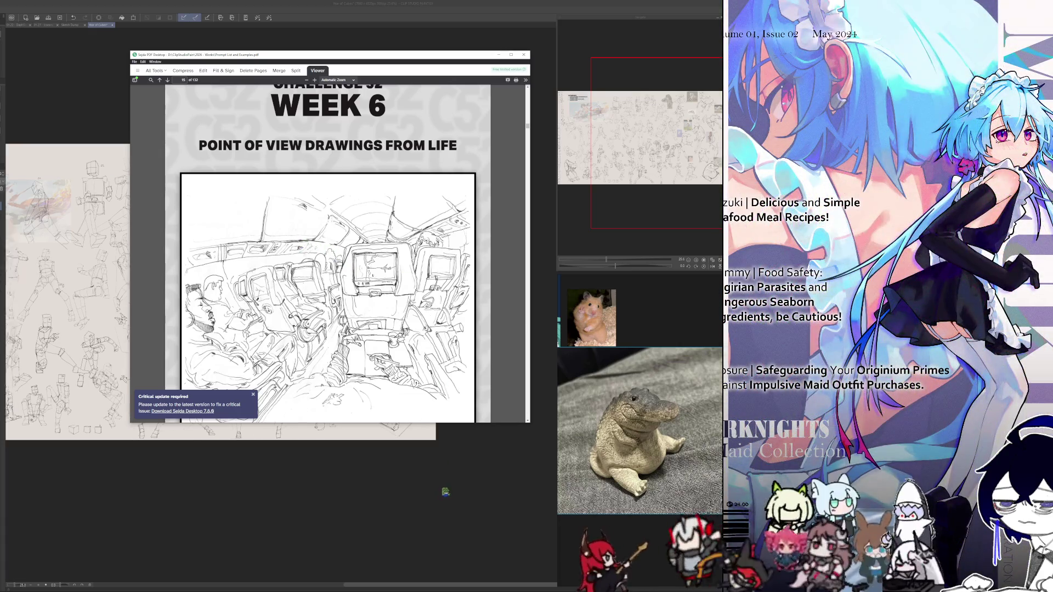
scroll(310, 463, down, 2)
scroll(310, 463, up, 3)
scroll(381, 303, down, 1)
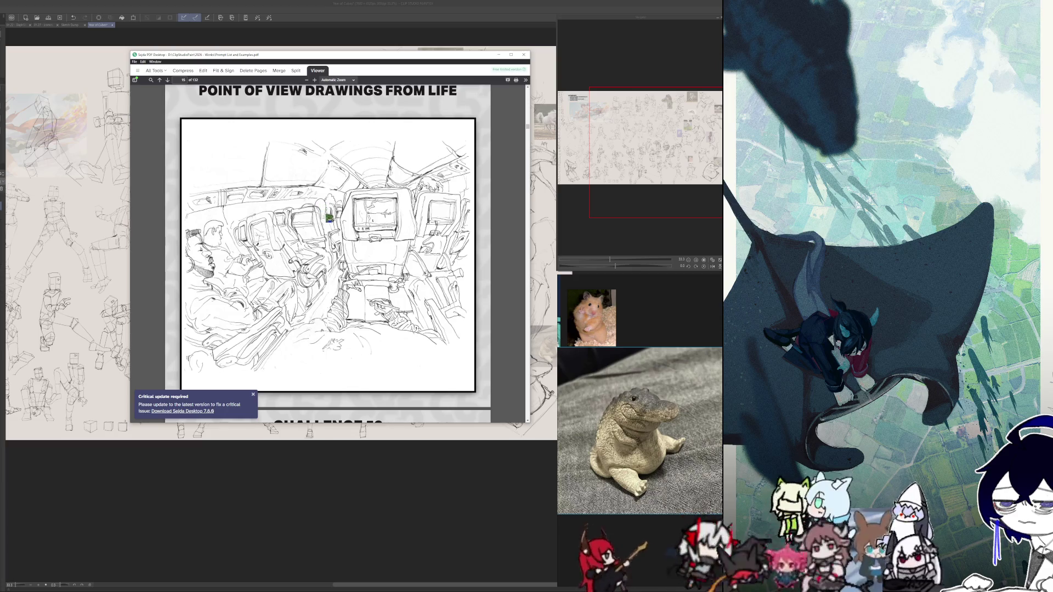
scroll(329, 252, down, 5)
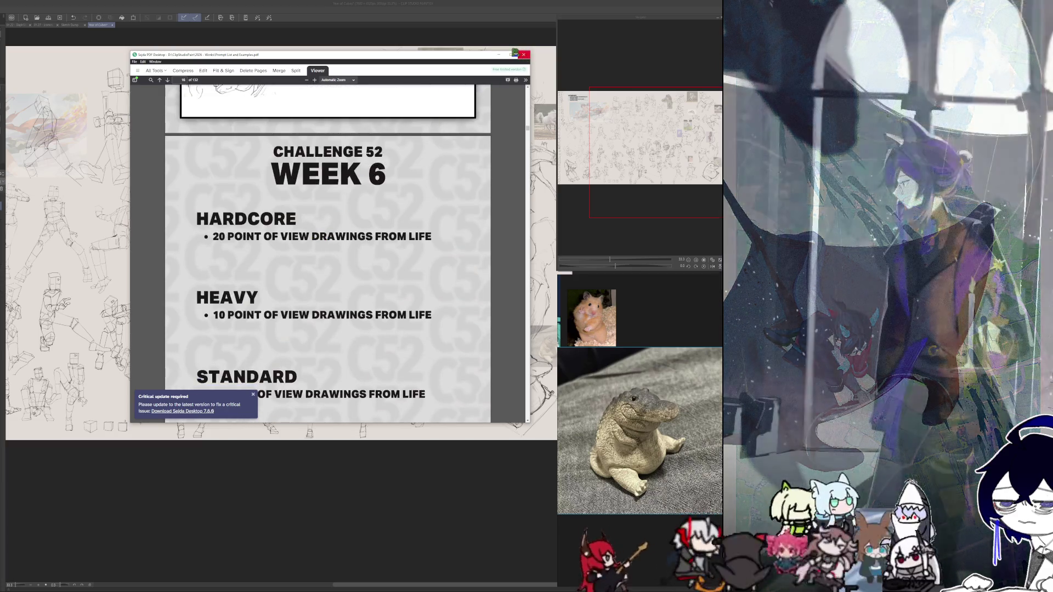
click(516, 54)
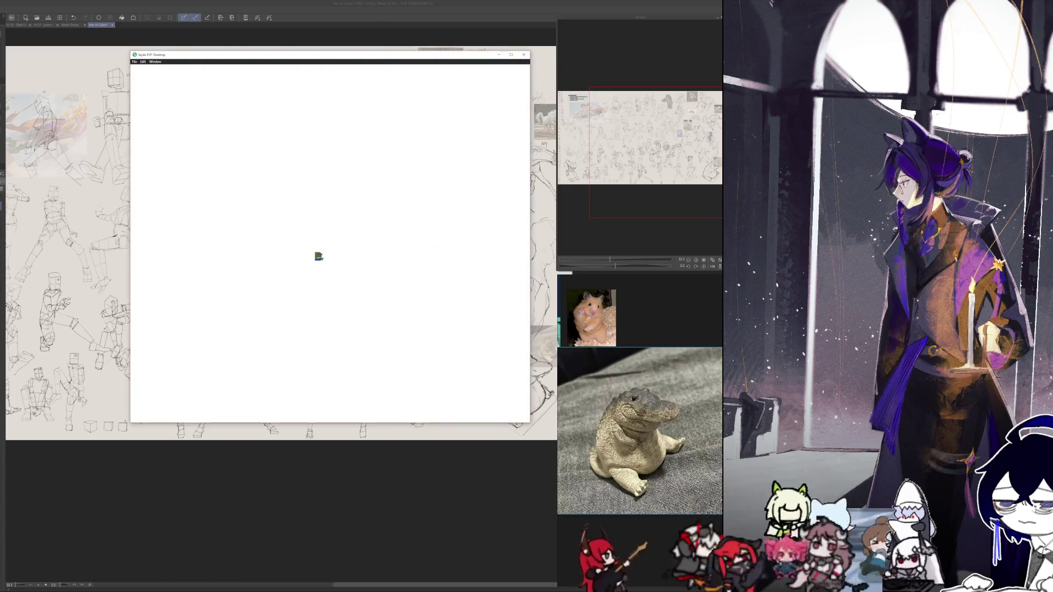
- Scroll into the Prompt List and Examples PDF and select the sentence about visual coordination
scroll(366, 242, down, 5)
scroll(365, 244, down, 5)
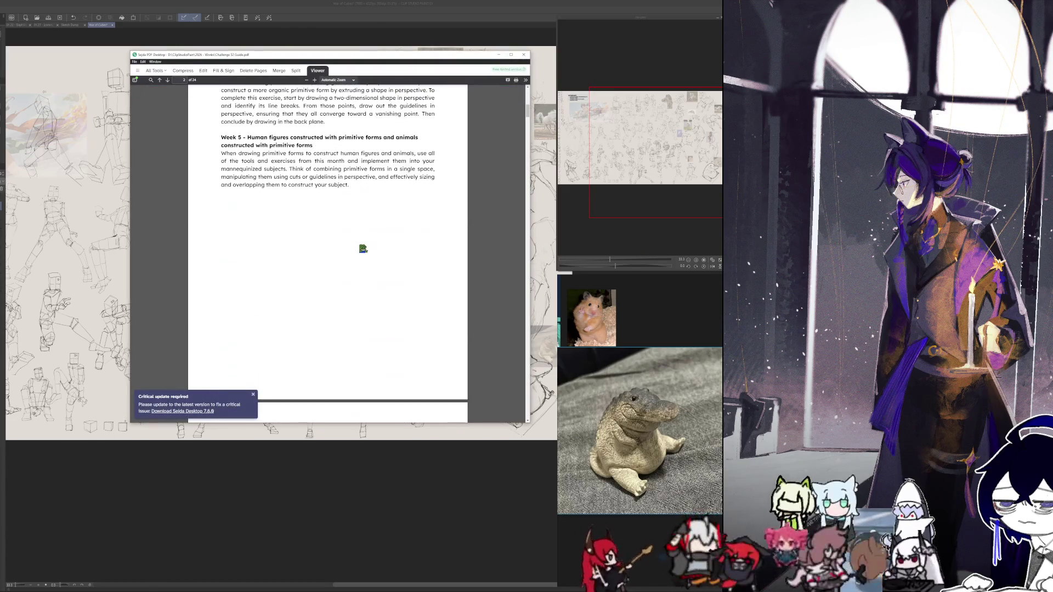
scroll(361, 250, down, 5)
scroll(358, 251, down, 5)
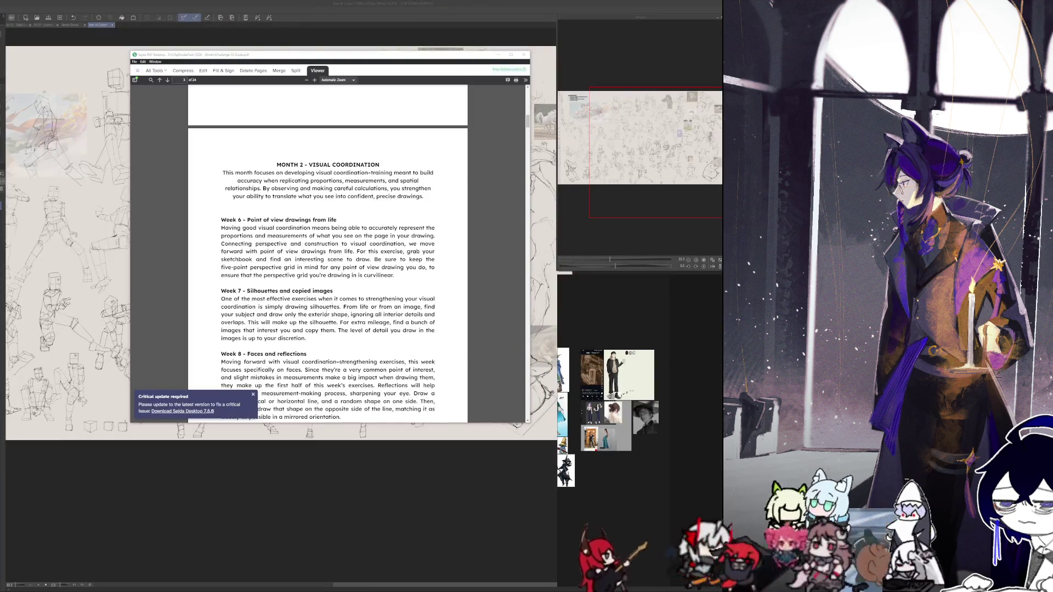
drag(286, 228, 404, 228)
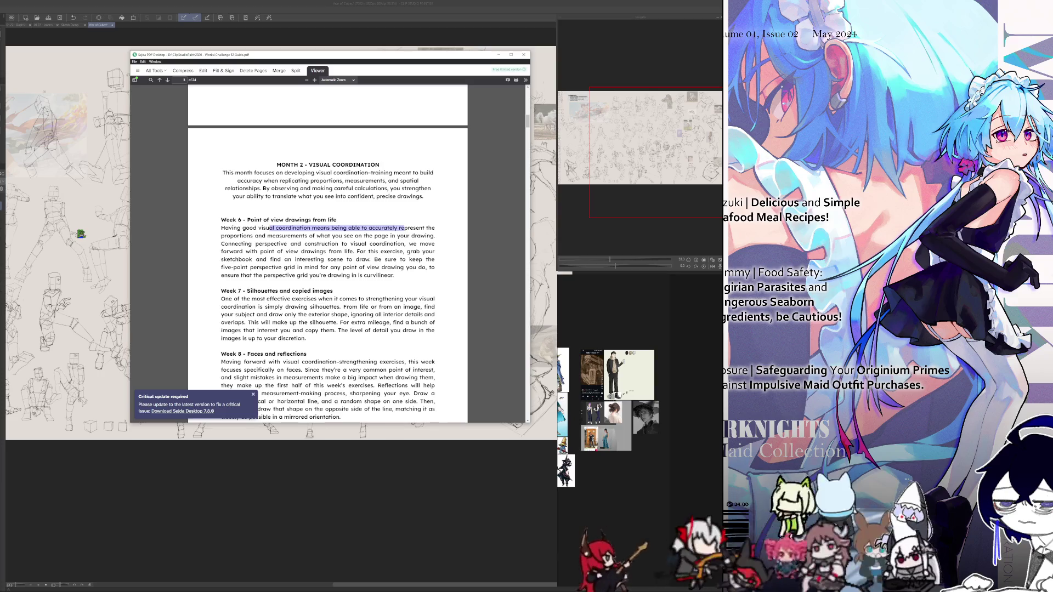
- Scroll further down through the Prompt List and Examples pages
scroll(329, 258, down, 2)
scroll(329, 258, up, 4)
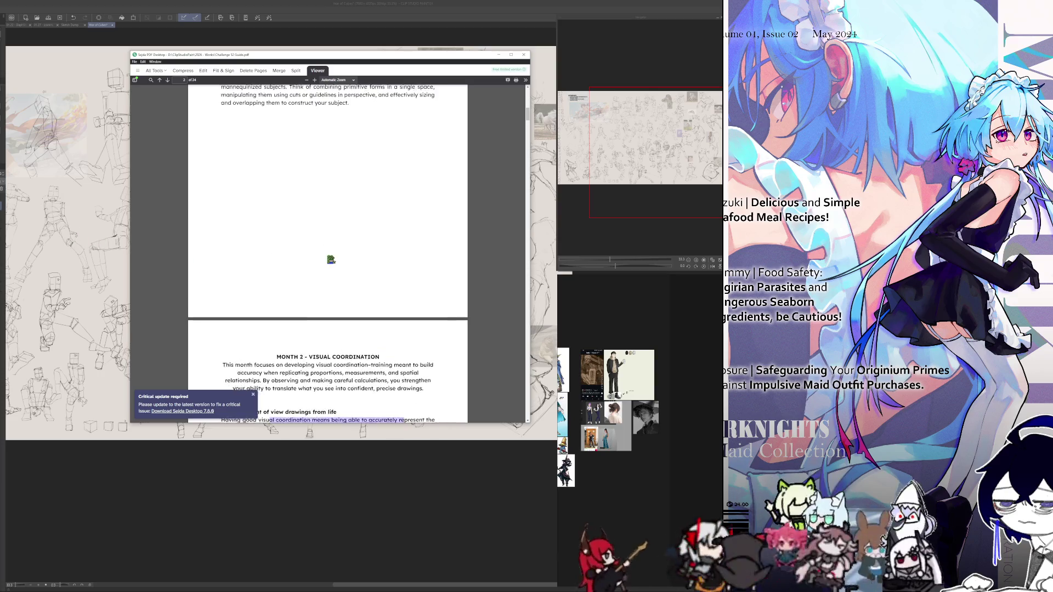
scroll(329, 258, up, 3)
scroll(329, 258, down, 3)
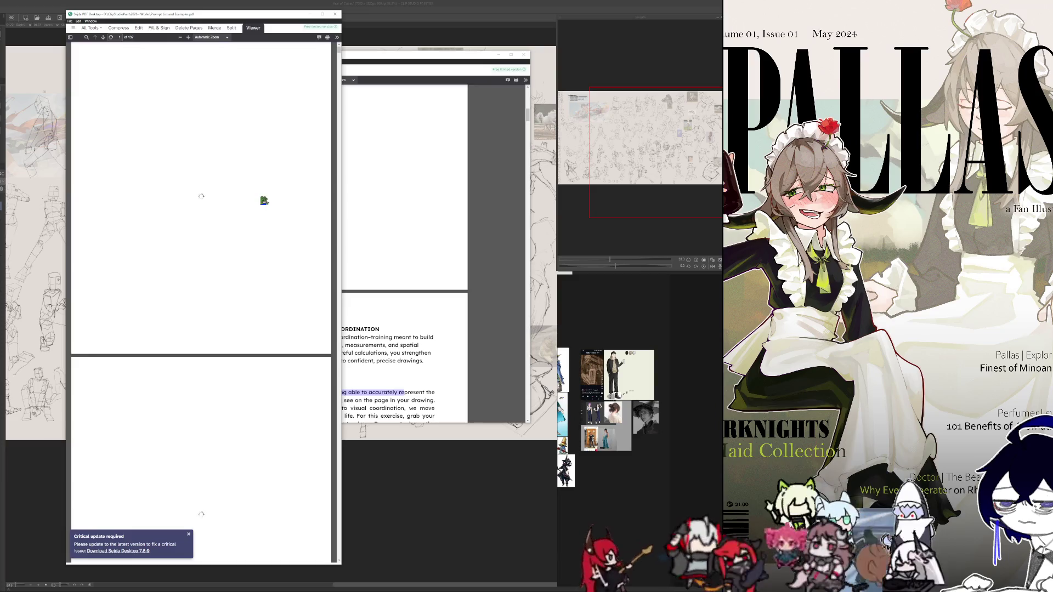
scroll(262, 196, down, 5)
scroll(254, 188, down, 3)
scroll(247, 177, down, 3)
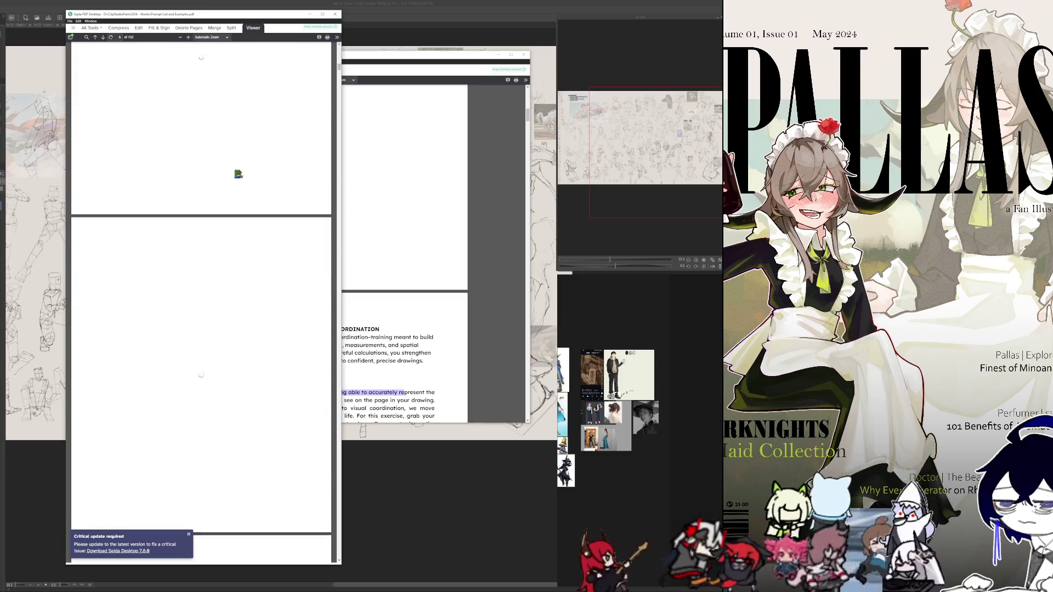
scroll(242, 174, down, 3)
scroll(238, 173, down, 3)
scroll(234, 173, down, 3)
scroll(235, 174, down, 3)
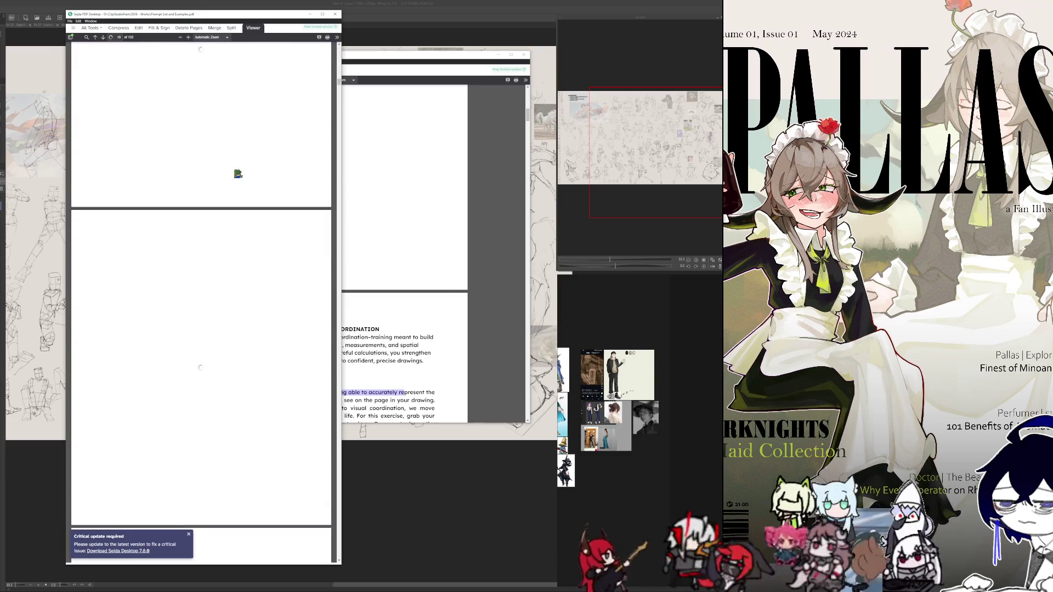
scroll(236, 173, down, 3)
scroll(240, 176, down, 3)
scroll(242, 183, down, 3)
scroll(256, 176, down, 3)
- Scroll back and forth through the Week 6 onward example pages of the prompt list
scroll(259, 176, down, 3)
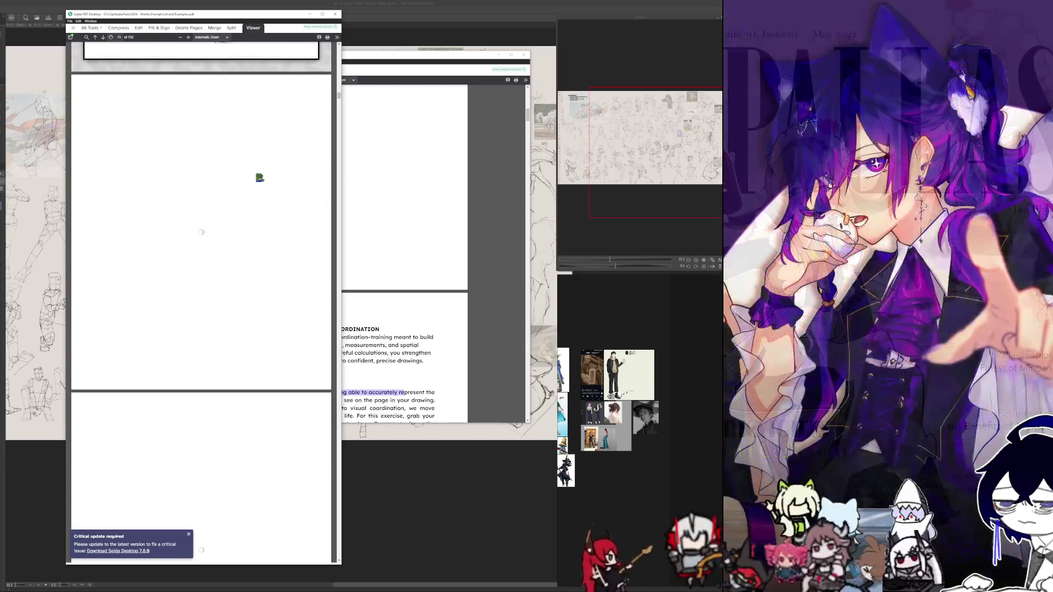
scroll(258, 181, down, 3)
scroll(259, 180, down, 3)
scroll(261, 179, down, 3)
scroll(262, 179, down, 3)
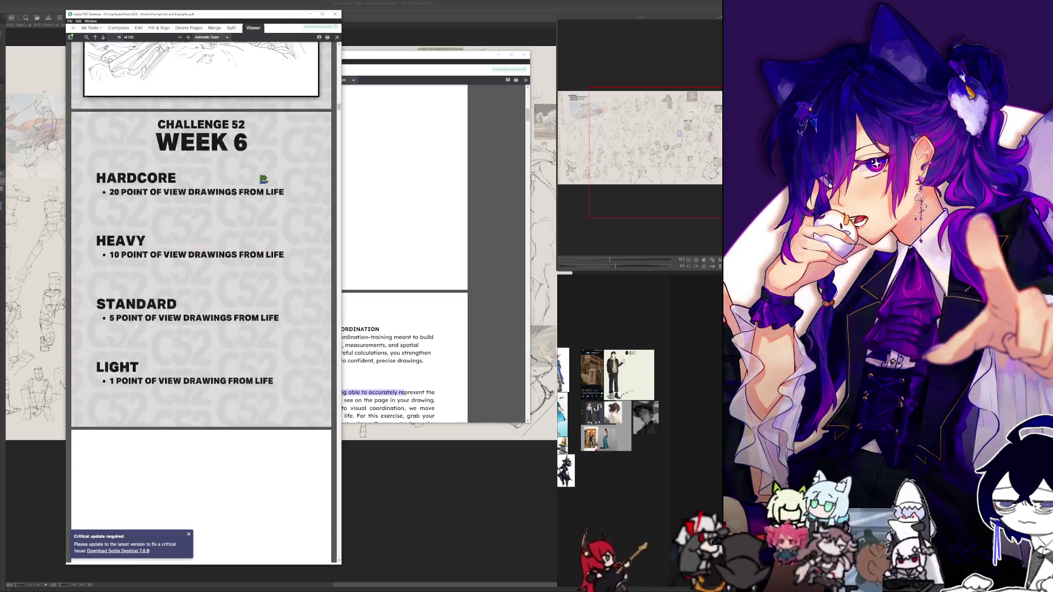
scroll(262, 179, down, 3)
scroll(263, 177, down, 3)
scroll(264, 176, up, 5)
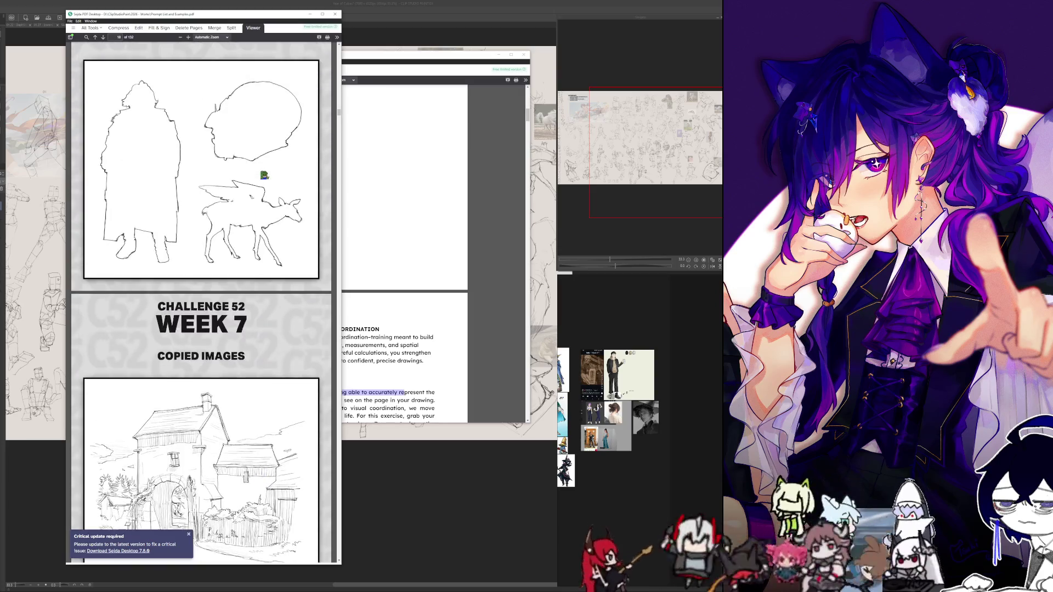
scroll(265, 174, up, 4)
scroll(265, 173, up, 4)
scroll(266, 167, up, 5)
scroll(267, 163, up, 2)
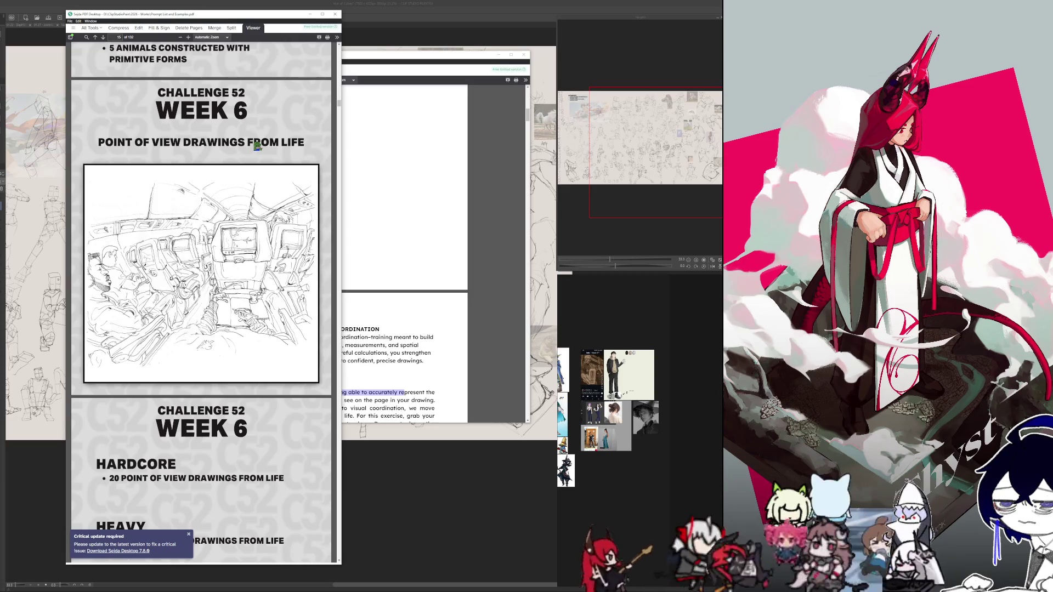
- Browse to Week 9's referenced-drawing quotas (50, 25, 15, 5), then close the prompt list PDF
scroll(282, 181, down, 3)
scroll(275, 205, down, 2)
scroll(256, 149, down, 1)
scroll(255, 147, down, 3)
scroll(252, 142, down, 2)
scroll(251, 139, down, 3)
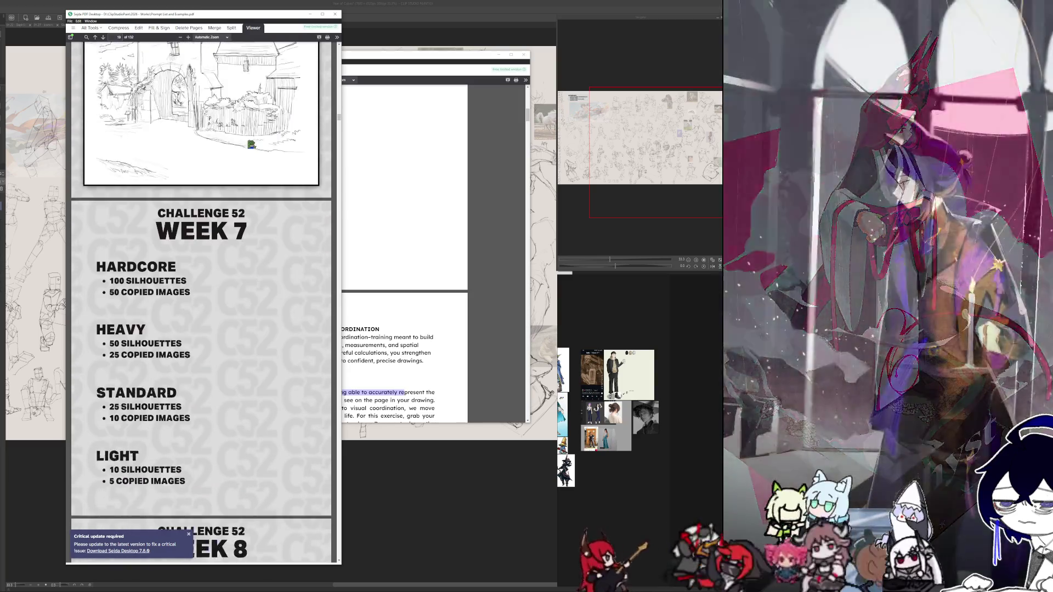
scroll(249, 141, down, 3)
scroll(250, 142, up, 2)
scroll(251, 144, up, 1)
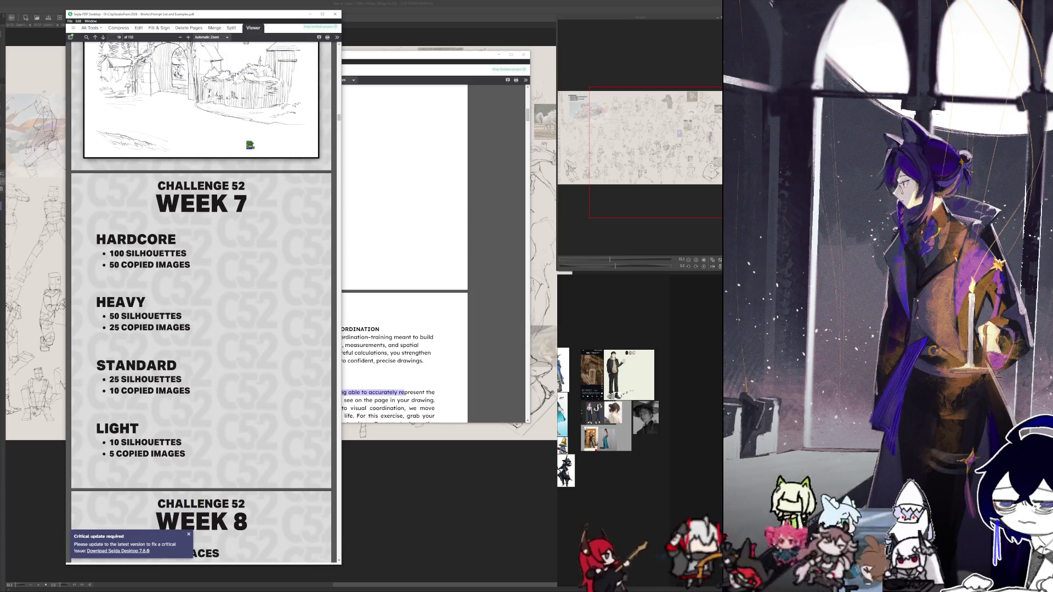
scroll(250, 144, up, 3)
scroll(249, 146, up, 2)
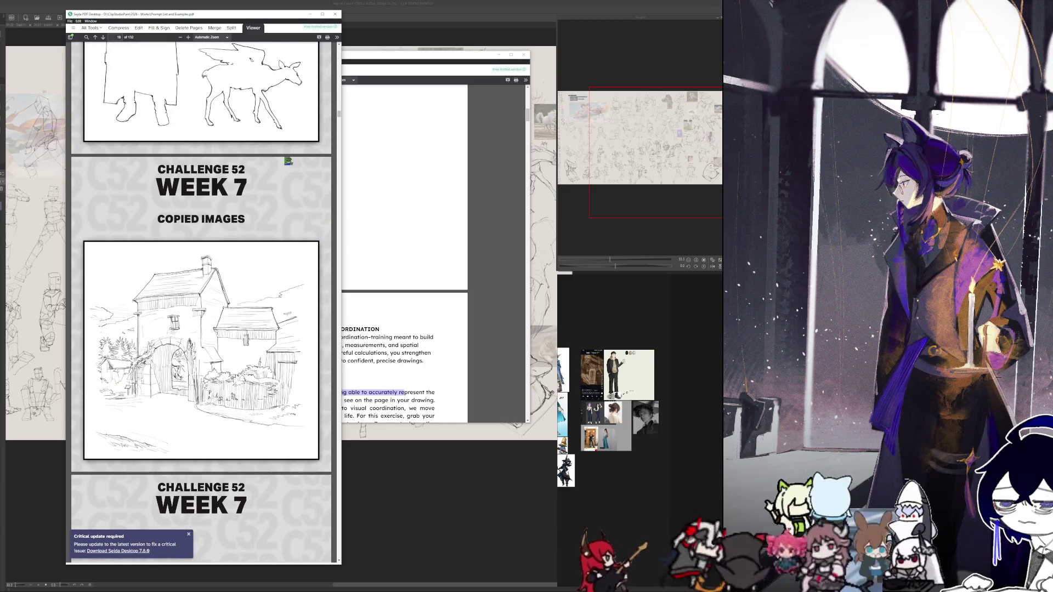
scroll(283, 161, down, 1)
scroll(281, 163, down, 3)
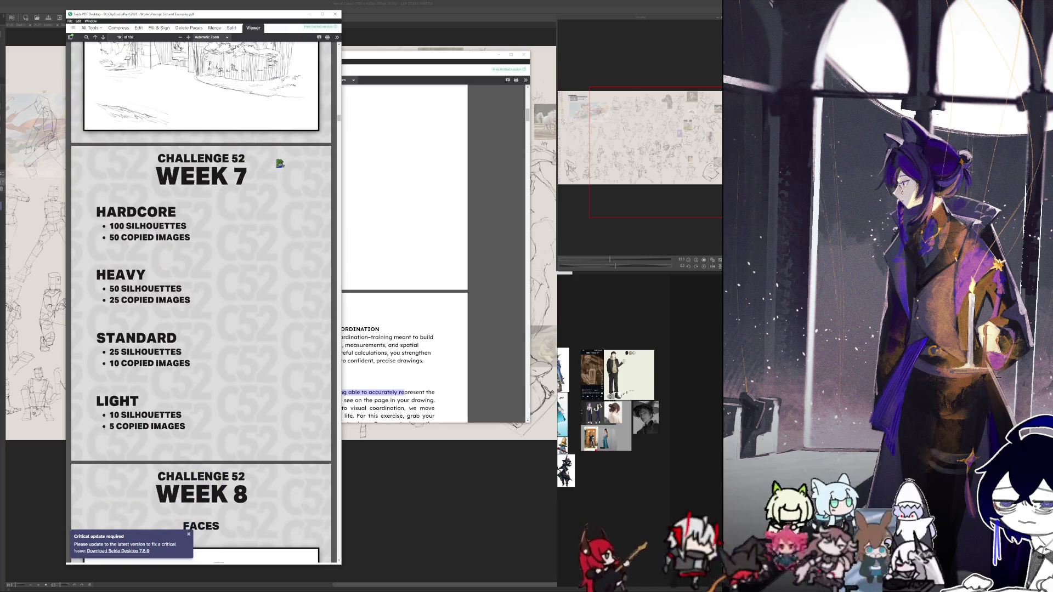
scroll(274, 160, down, 3)
scroll(272, 159, down, 3)
scroll(267, 159, down, 2)
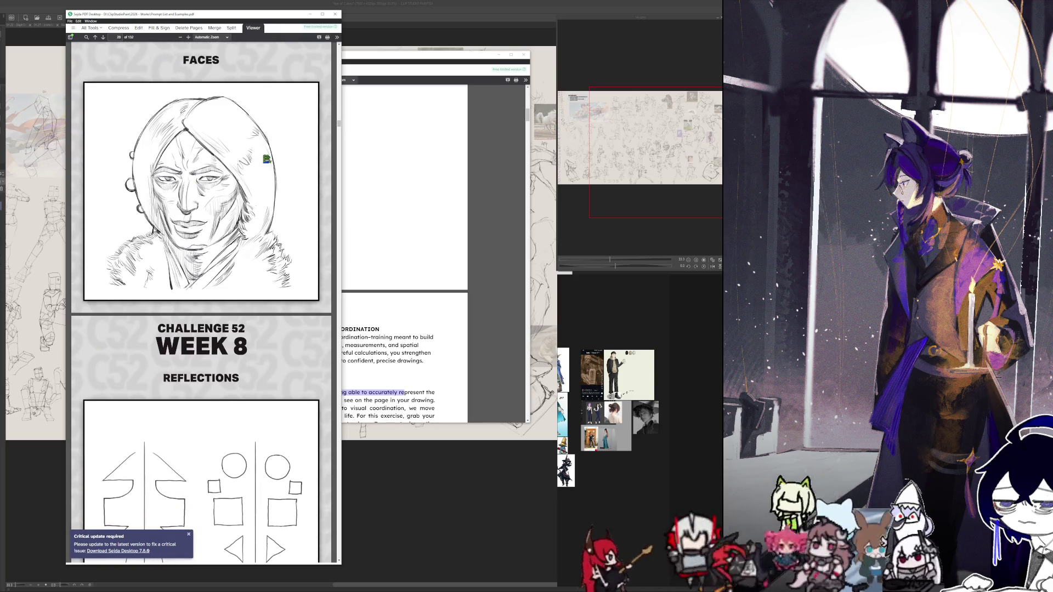
scroll(267, 159, up, 3)
scroll(267, 159, down, 3)
scroll(266, 159, down, 2)
scroll(267, 158, down, 3)
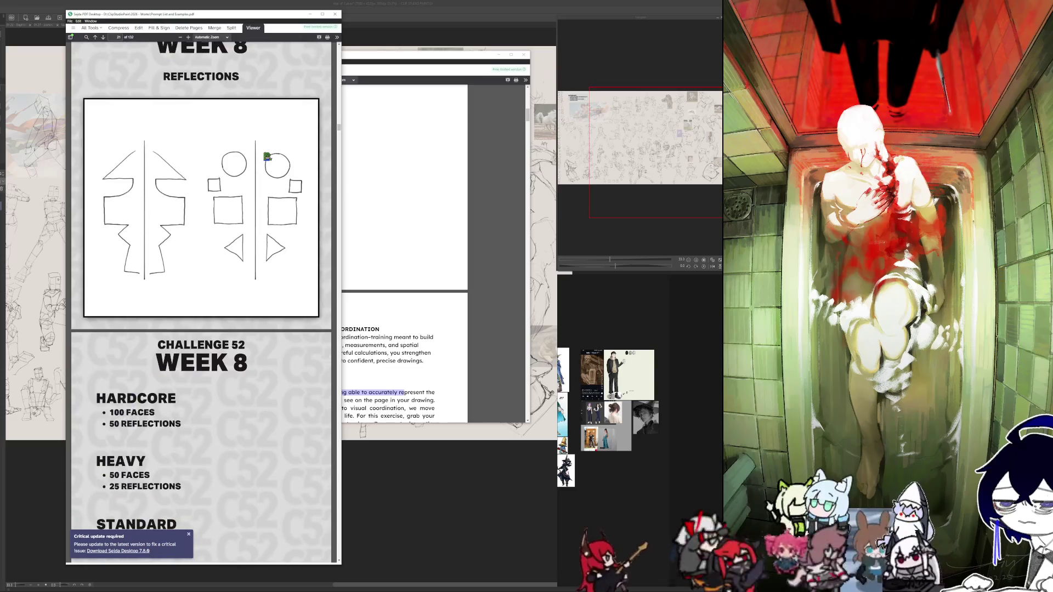
scroll(266, 158, down, 3)
scroll(267, 156, up, 3)
scroll(268, 153, down, 1)
scroll(269, 152, down, 5)
scroll(267, 152, down, 5)
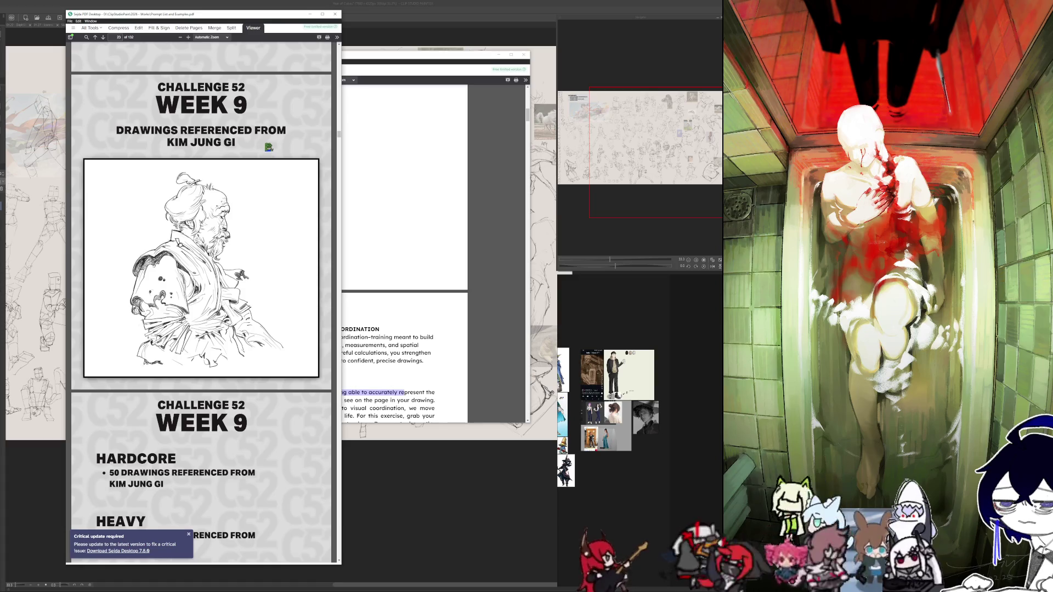
scroll(267, 152, up, 1)
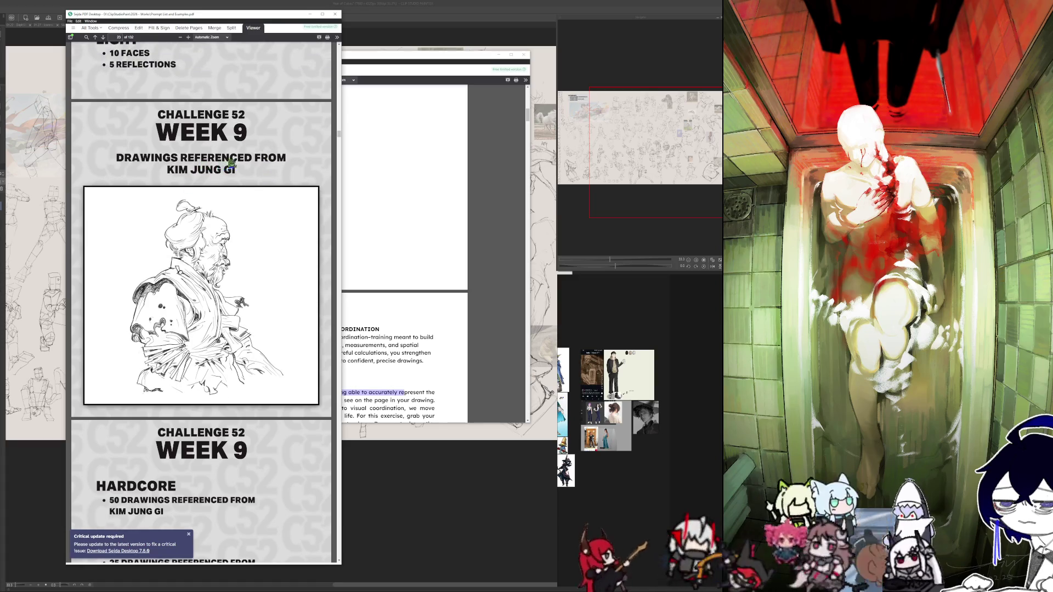
scroll(218, 165, down, 3)
scroll(218, 165, down, 5)
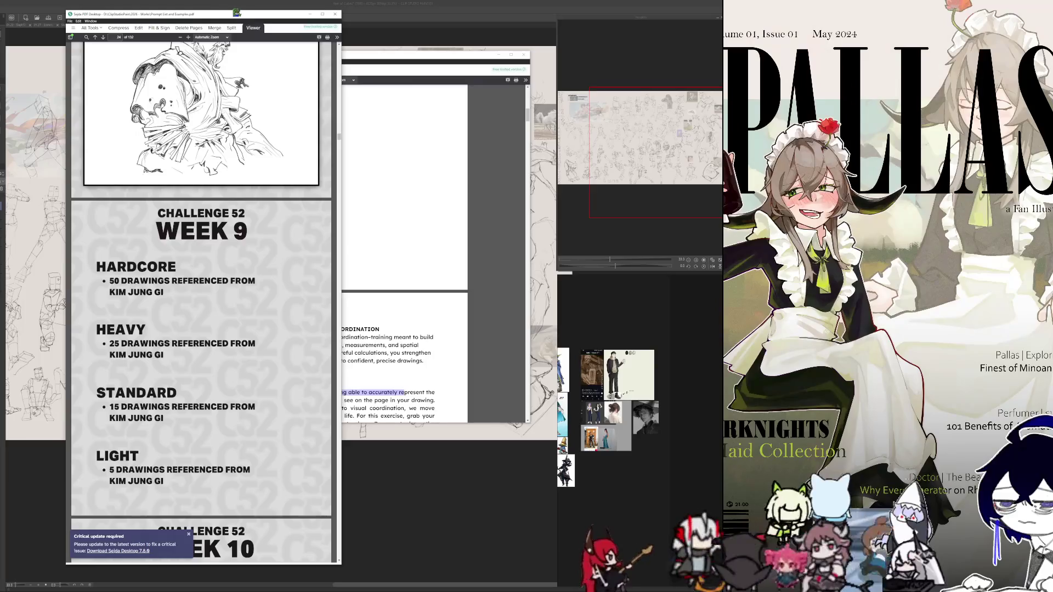
key(alt+F4)
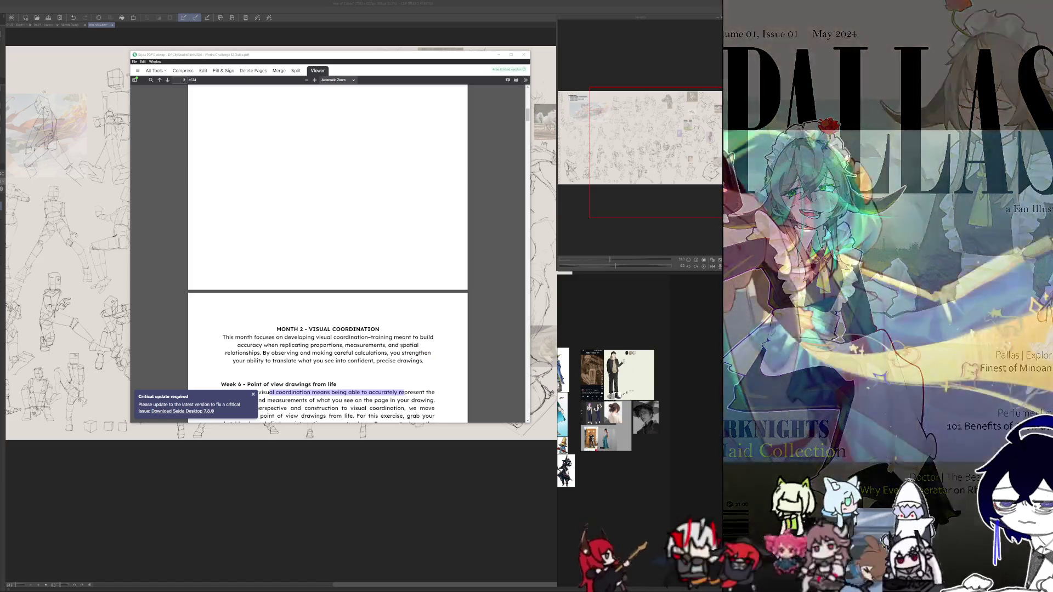
- Scroll the challenge guide to Month 2, then bring the Clip Studio Paint figure sheet forward
scroll(359, 316, down, 3)
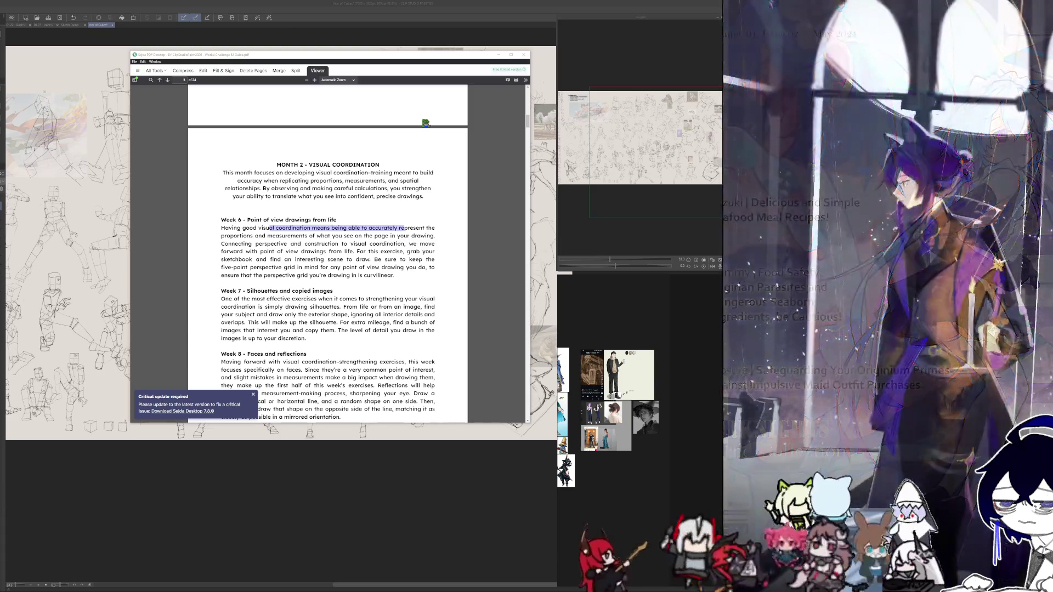
click(220, 495)
- Zoom into the sheet's top-left and handwrite '30+' after 'Fin' beside the STANDARD heading
drag(275, 564, 246, 553)
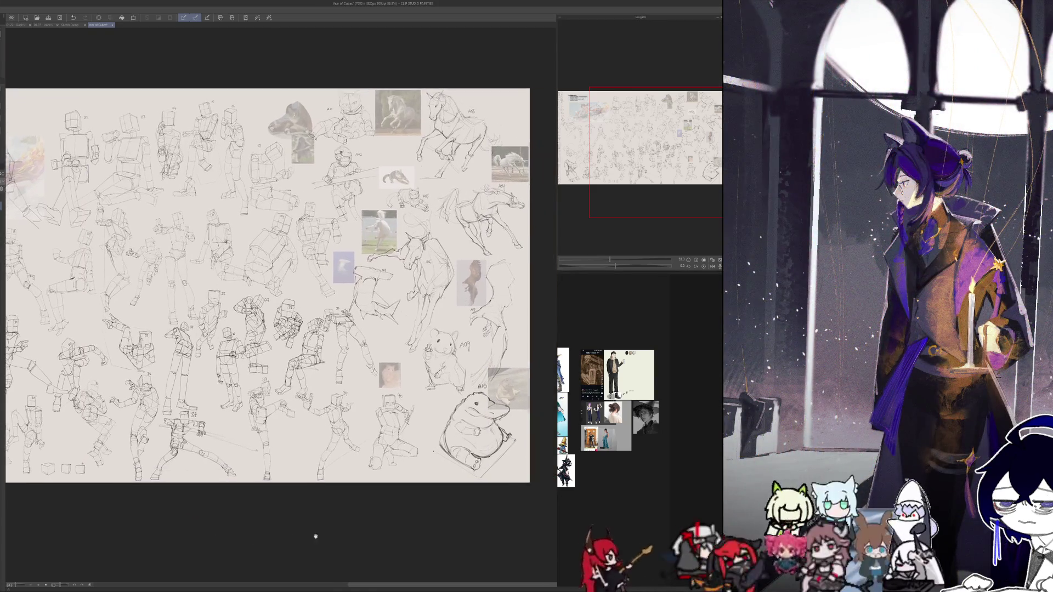
scroll(362, 484, up, 2)
scroll(364, 491, up, 2)
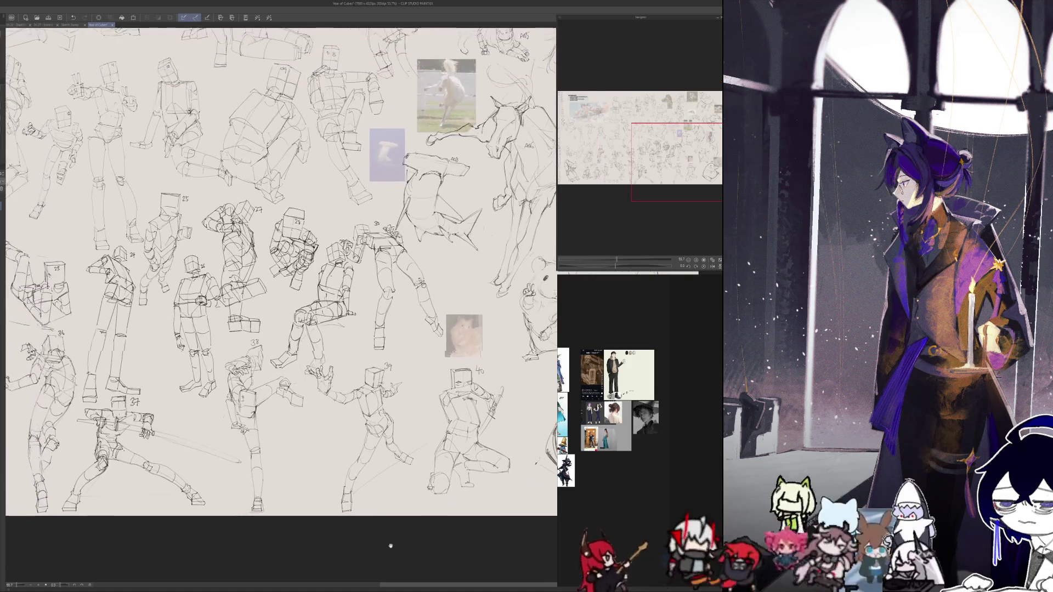
scroll(388, 554, up, 2)
scroll(337, 476, up, 2)
scroll(280, 307, down, 1)
scroll(281, 307, down, 1)
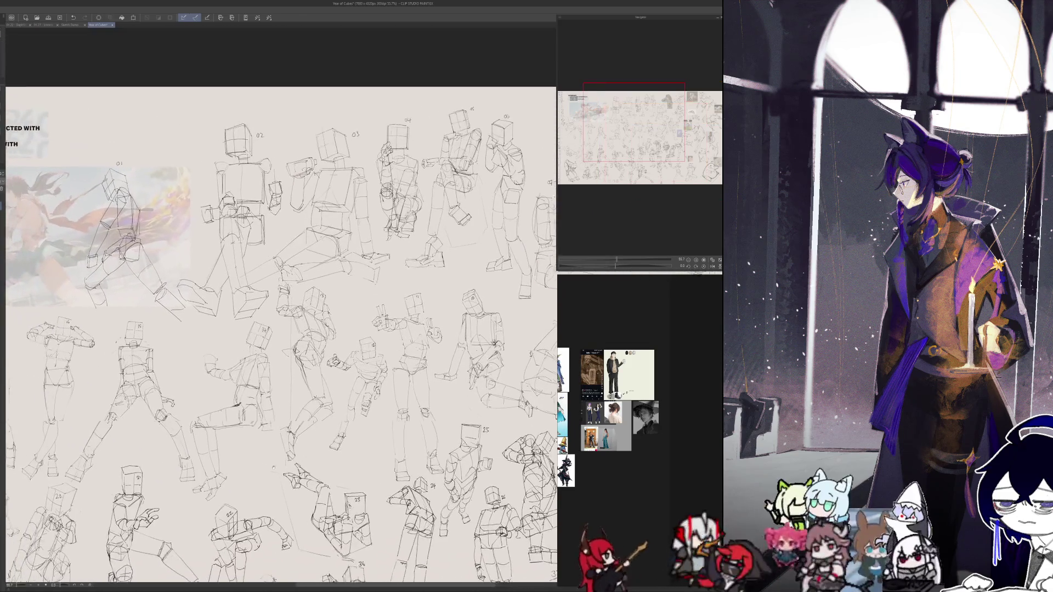
scroll(281, 307, down, 1)
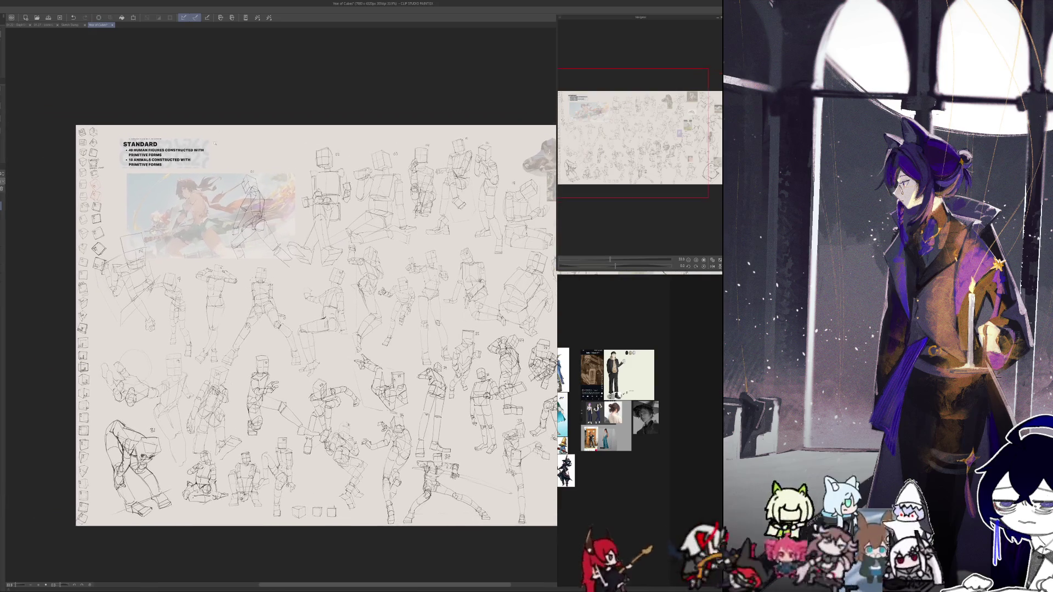
scroll(154, 116, up, 2)
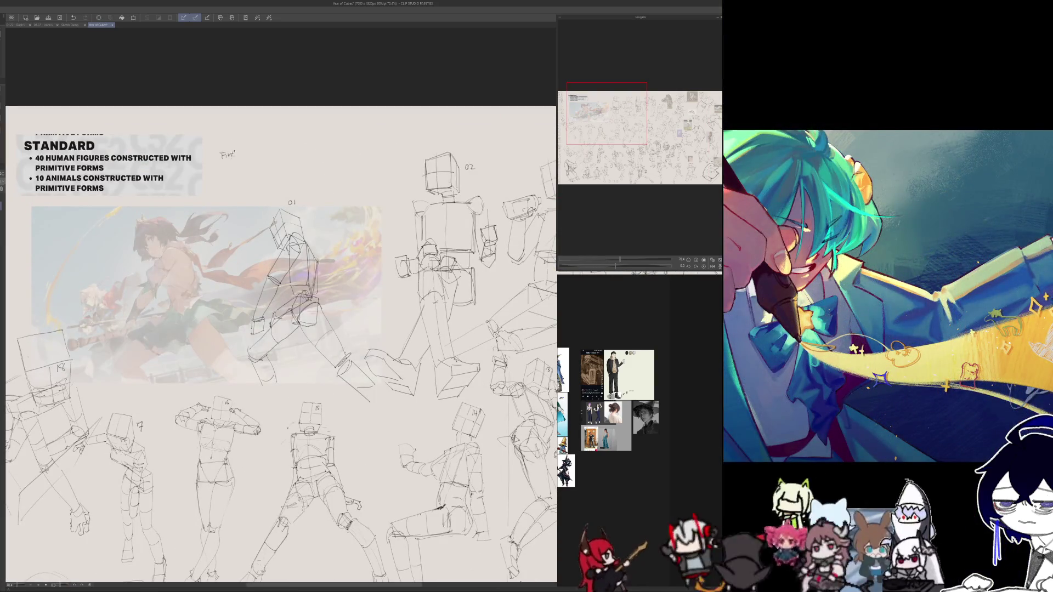
drag(243, 149, 245, 157)
mouse_move(248, 149)
mouse_down()
mouse_move(257, 154)
mouse_move(266, 138)
mouse_up()
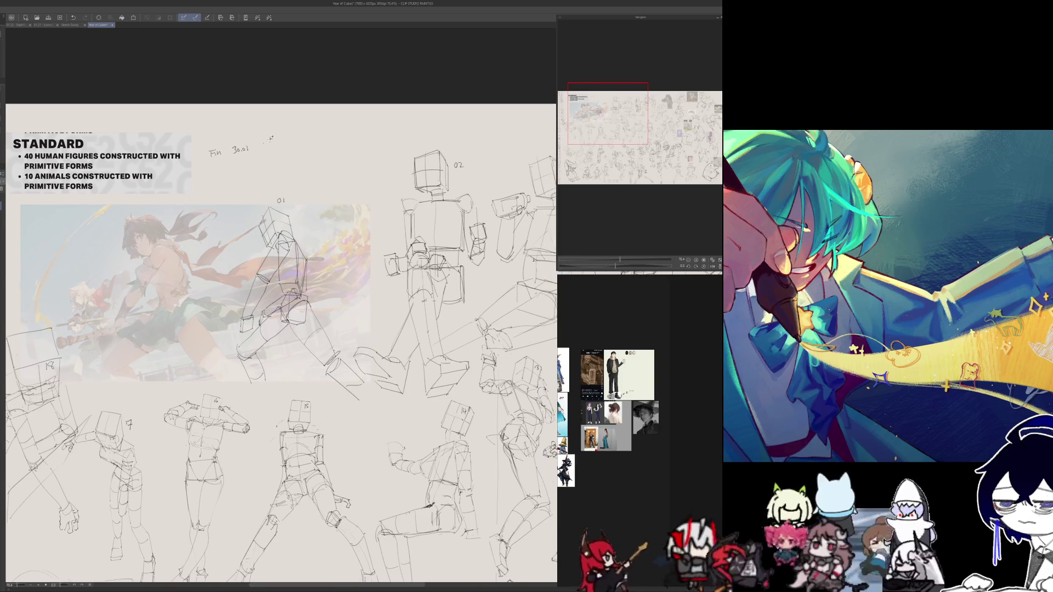
scroll(187, 328, down, 2)
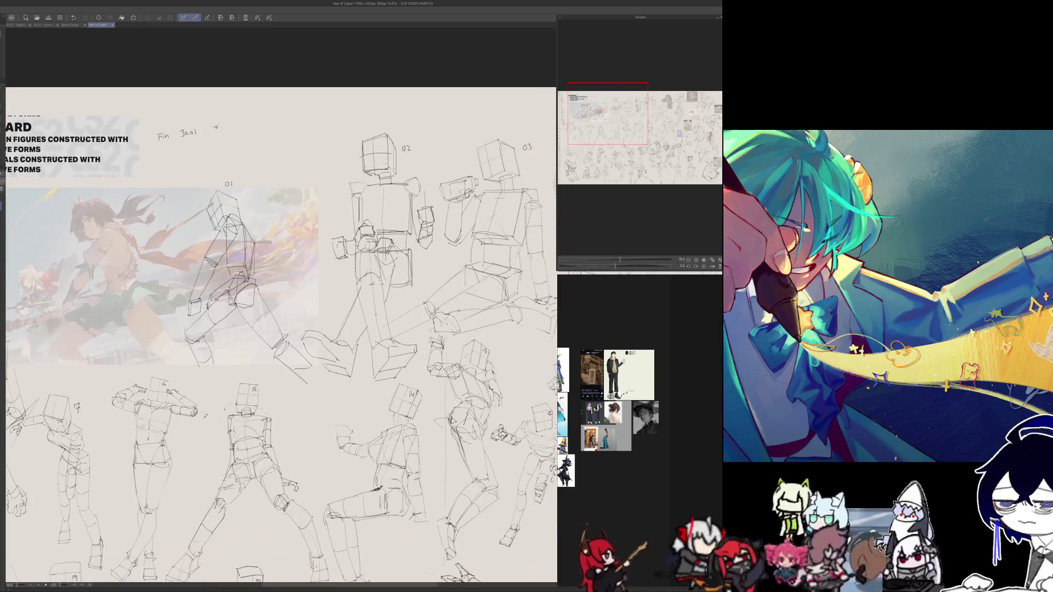
scroll(187, 329, down, 2)
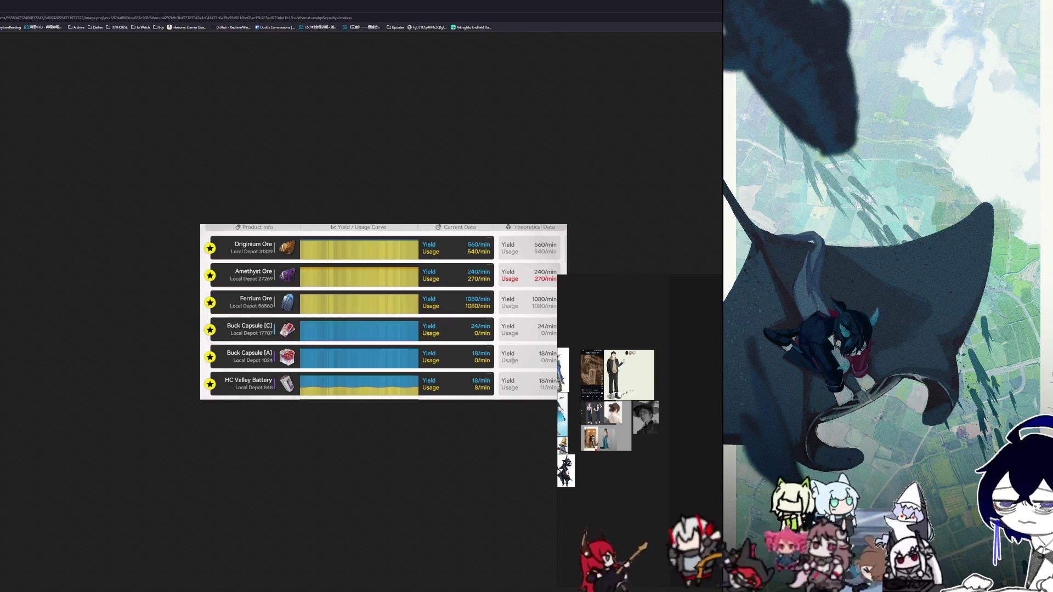
- Zoom in and out on the ore yield table image, then switch back to Clip Studio Paint
scroll(350, 311, up, 2)
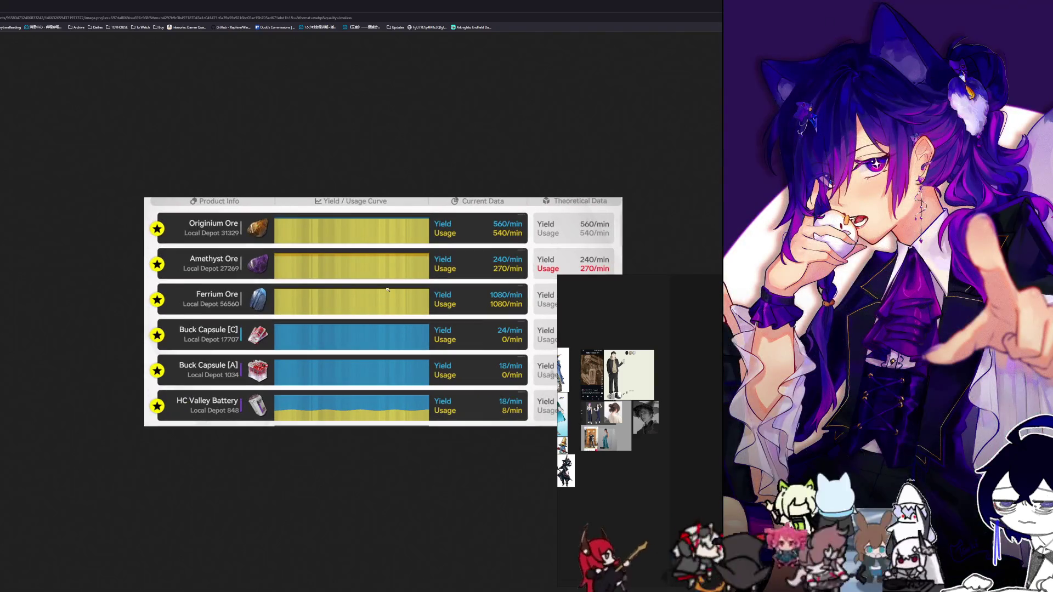
scroll(387, 289, down, 1)
scroll(400, 290, down, 1)
scroll(420, 289, up, 1)
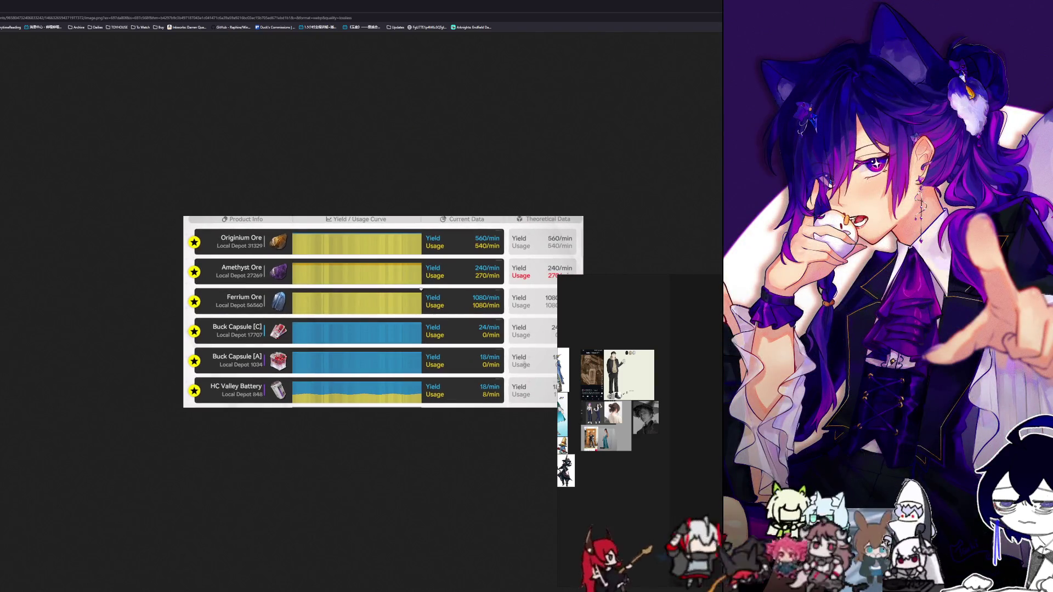
scroll(420, 289, up, 2)
scroll(444, 294, down, 1)
scroll(477, 303, down, 2)
scroll(512, 311, up, 1)
scroll(512, 311, down, 1)
scroll(477, 307, down, 1)
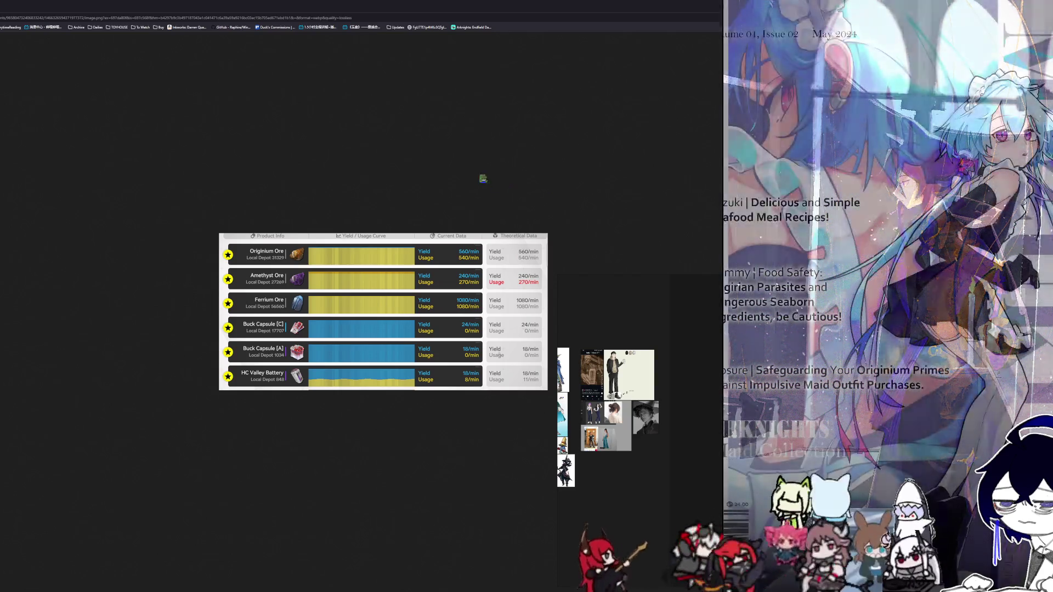
key(alt+Tab)
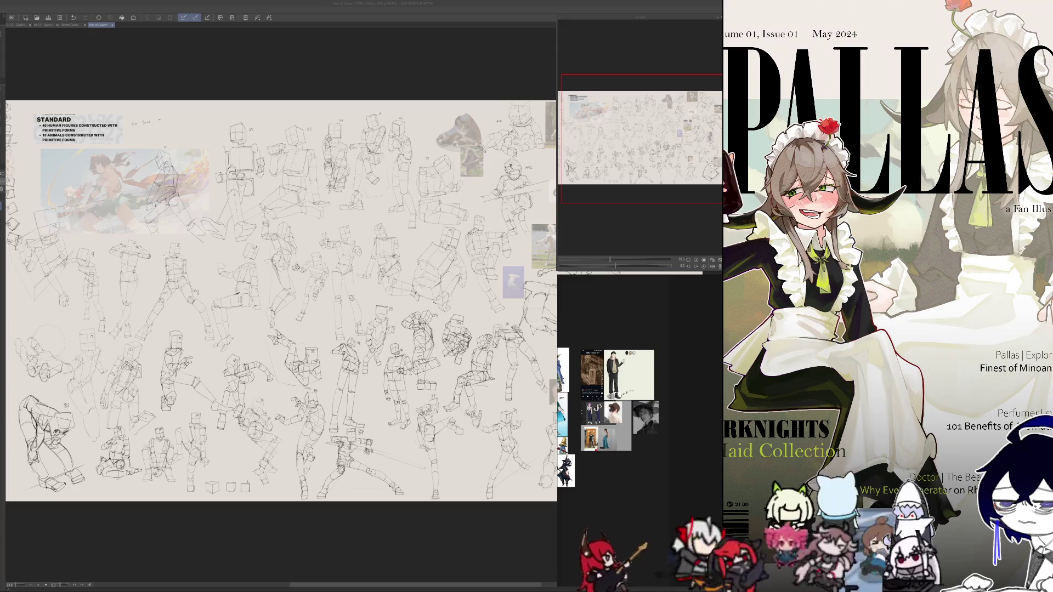
- Switch from the Sketch Dump document to the pencil poster
scroll(315, 160, down, 2)
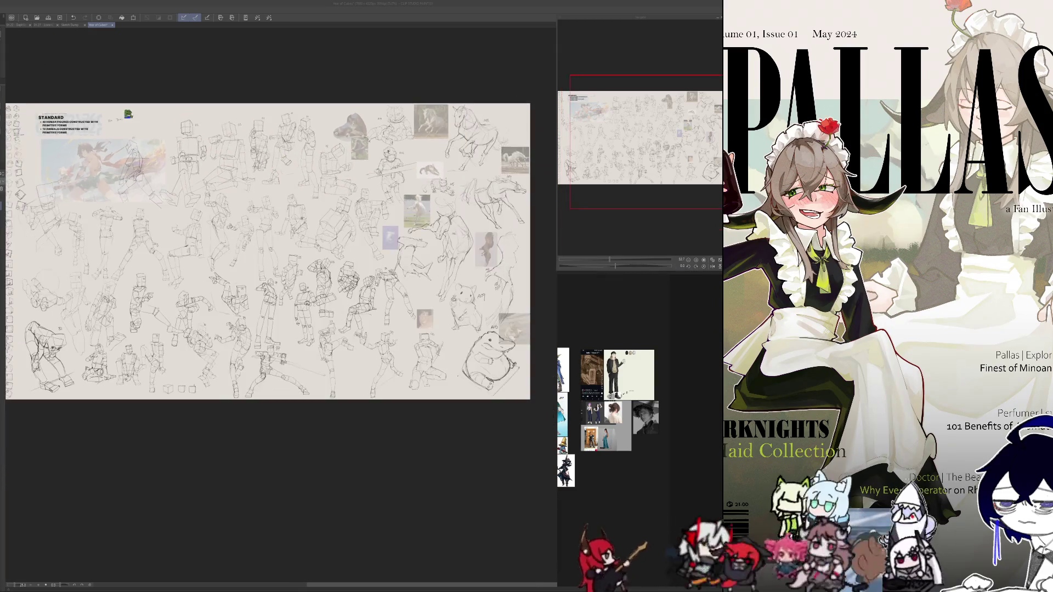
scroll(336, 181, up, 3)
scroll(410, 206, down, 1)
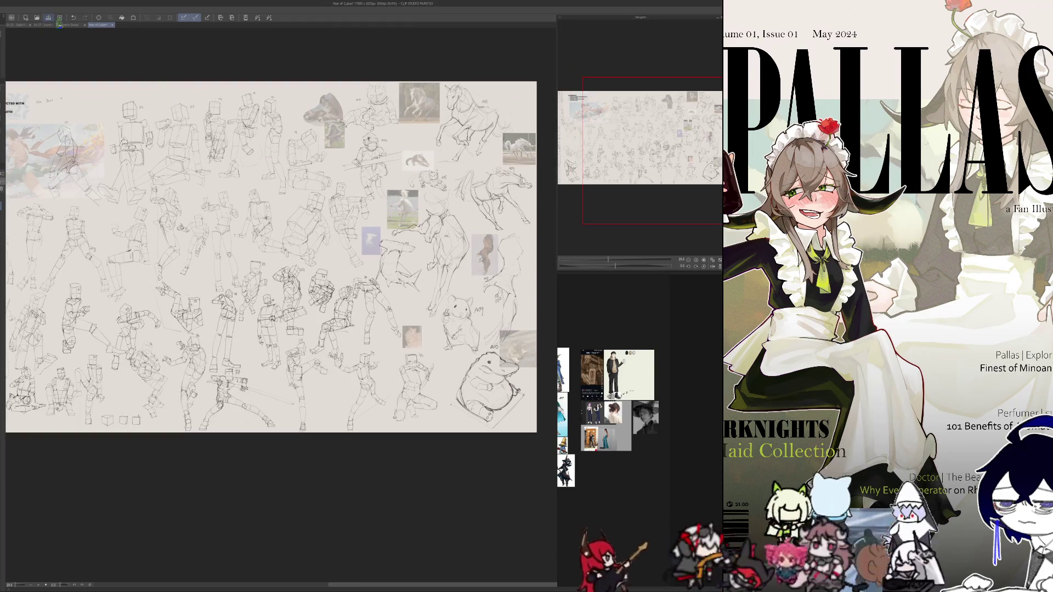
click(68, 24)
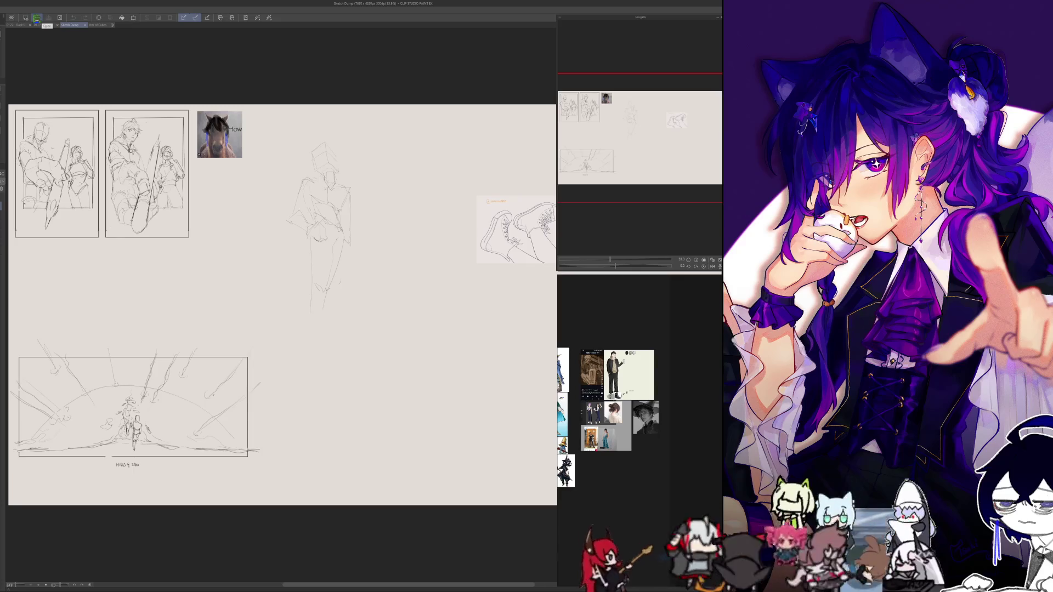
click(36, 18)
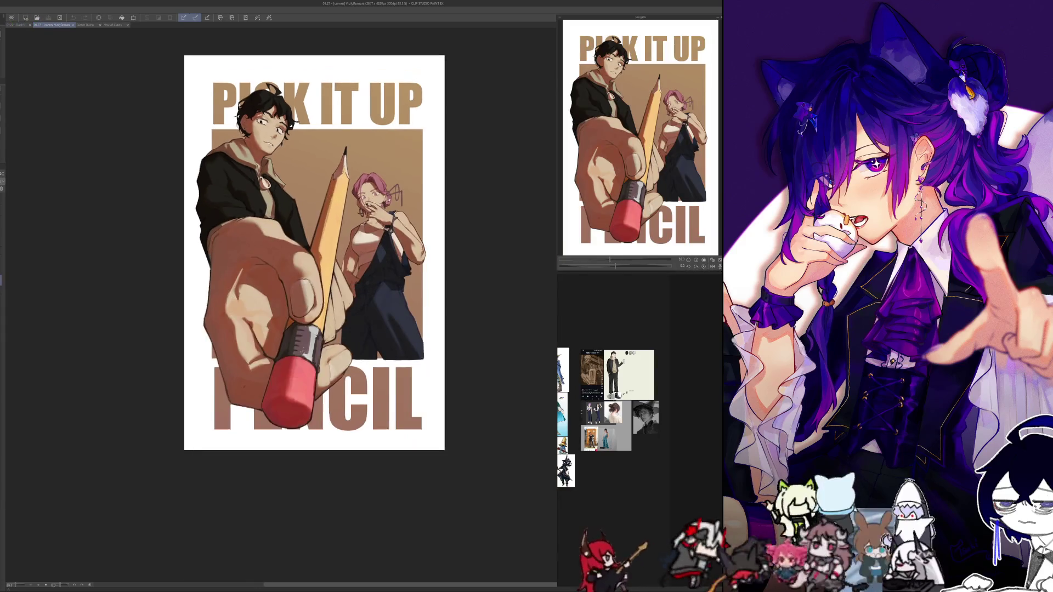
- Hide the white Paper background layer and zoom around the poster
scroll(388, 171, up, 1)
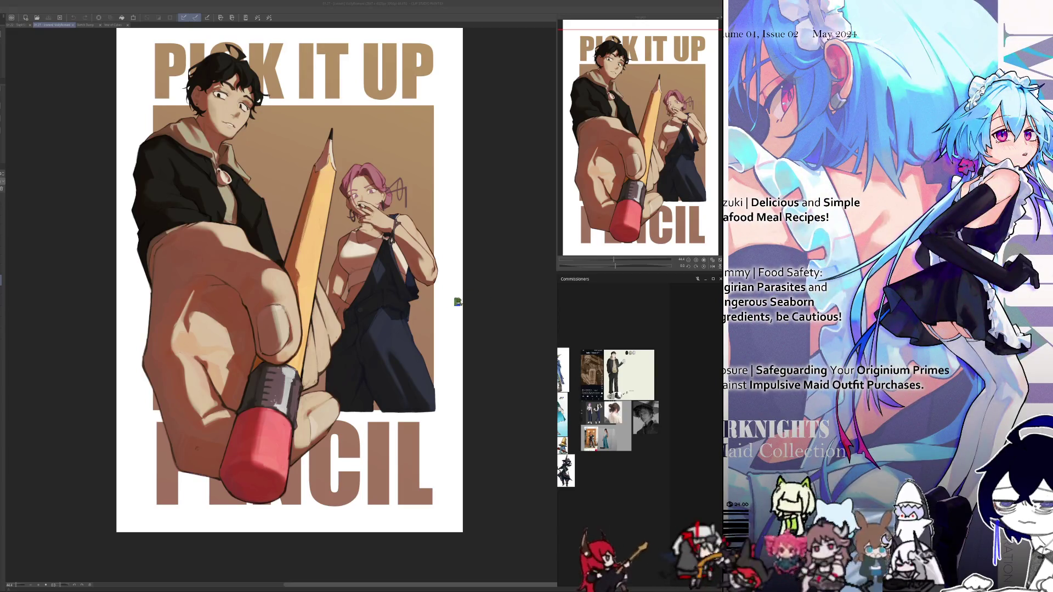
scroll(358, 373, down, 1)
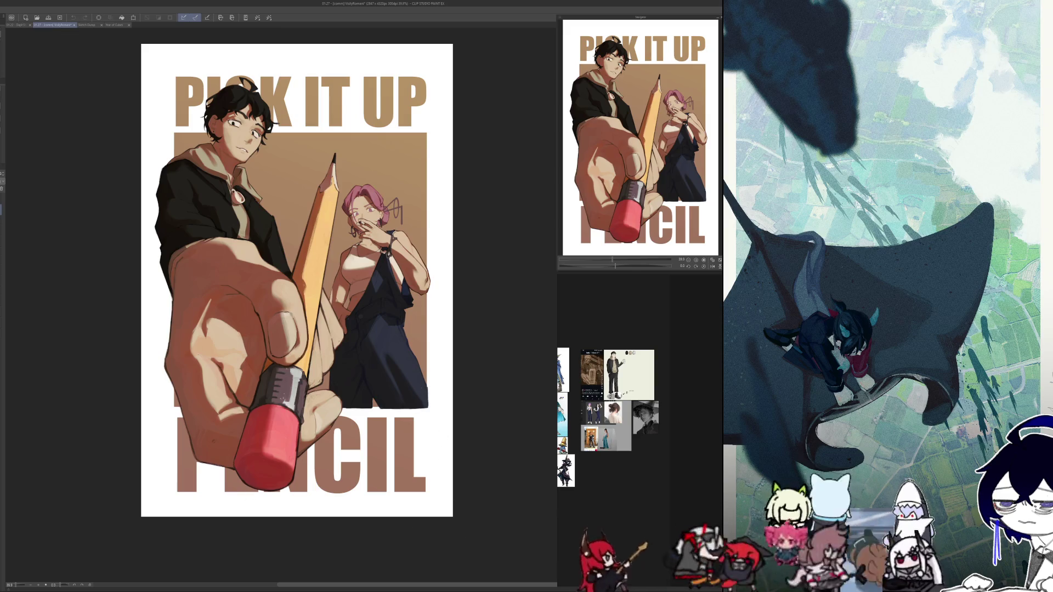
key(ctrl+h)
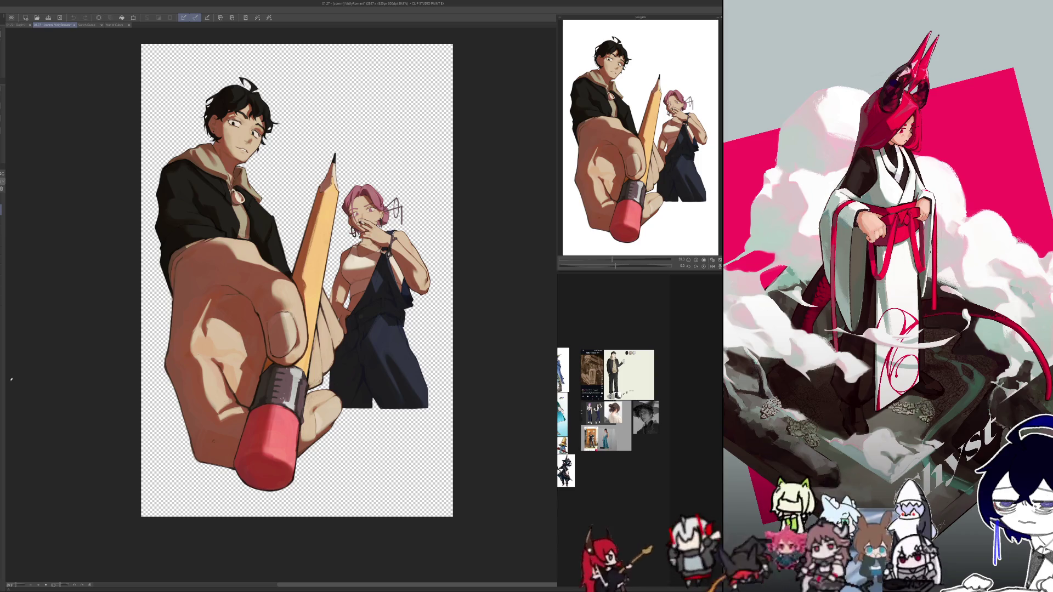
scroll(86, 463, down, 1)
scroll(101, 423, down, 3)
scroll(100, 425, up, 1)
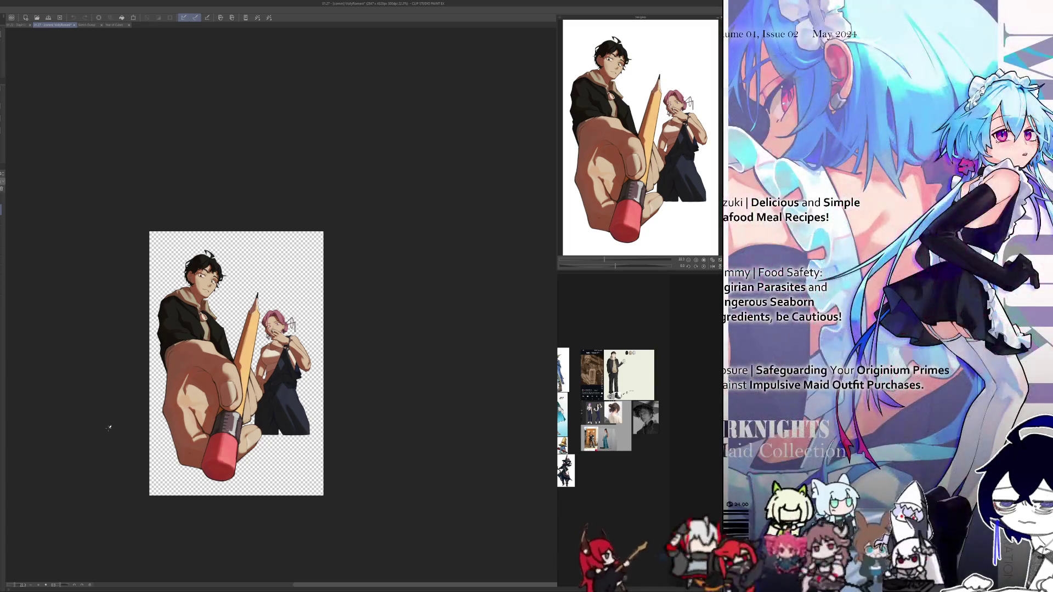
scroll(236, 479, up, 4)
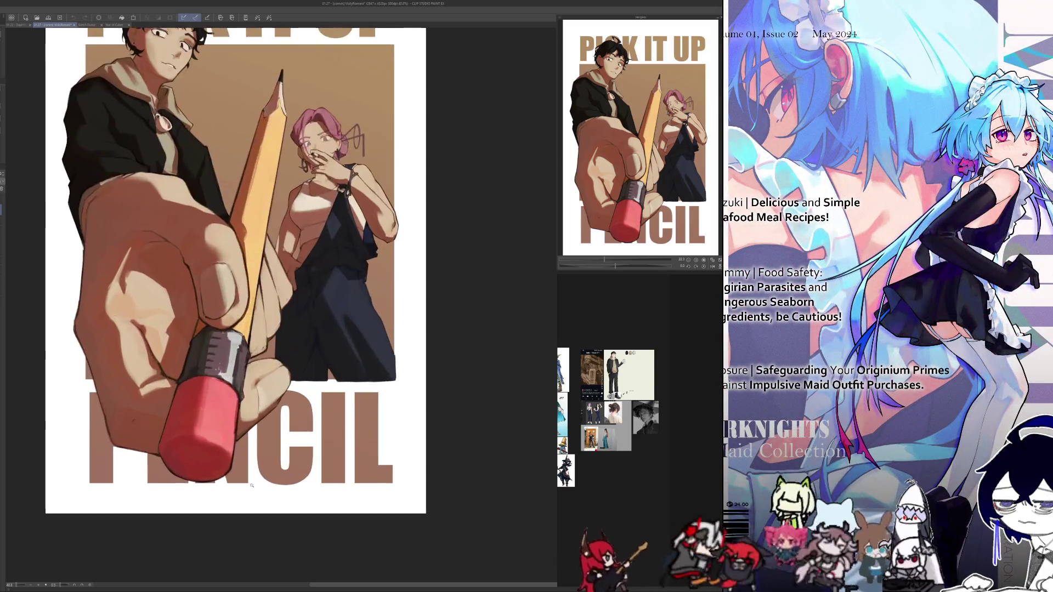
scroll(407, 562, up, 1)
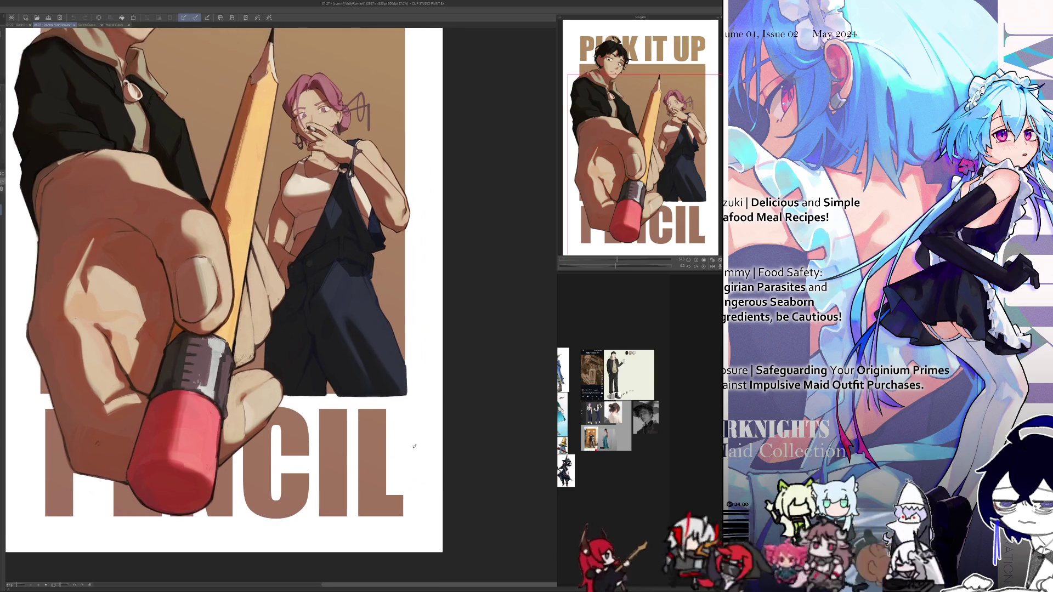
scroll(407, 561, down, 2)
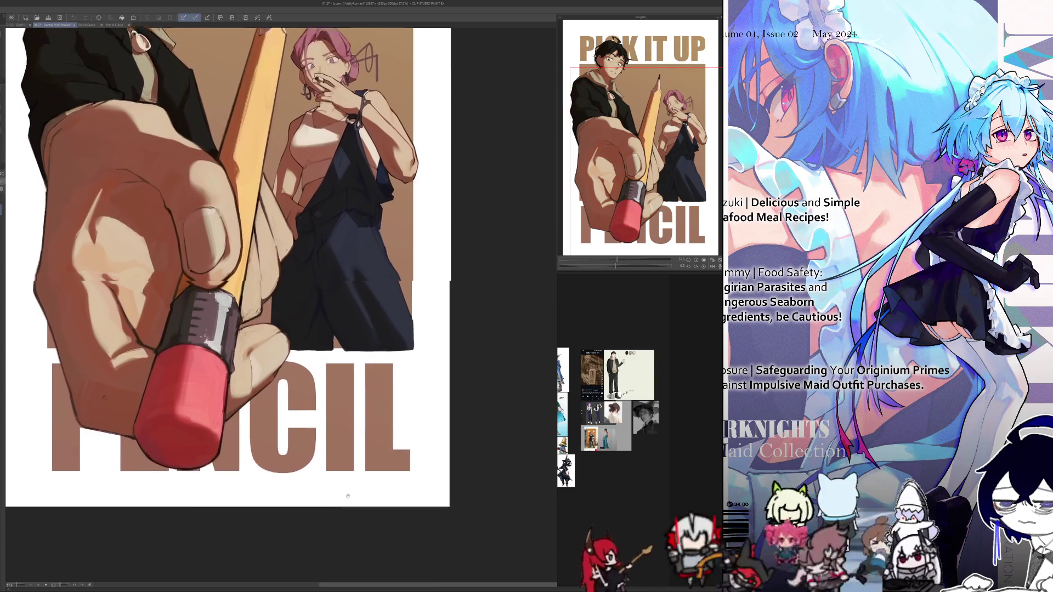
scroll(373, 532, up, 4)
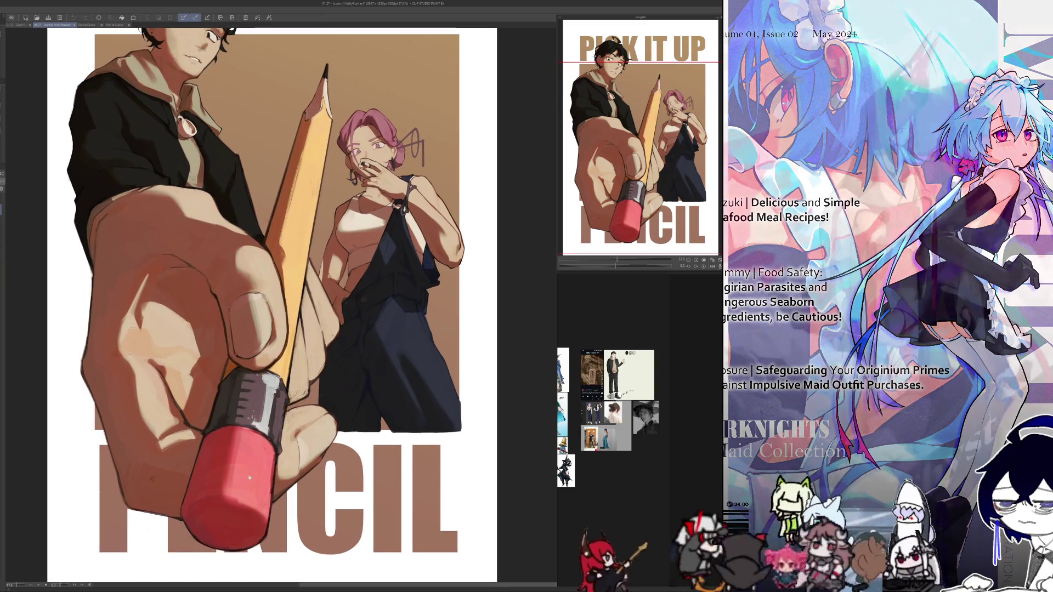
scroll(300, 305, up, 1)
scroll(301, 305, down, 3)
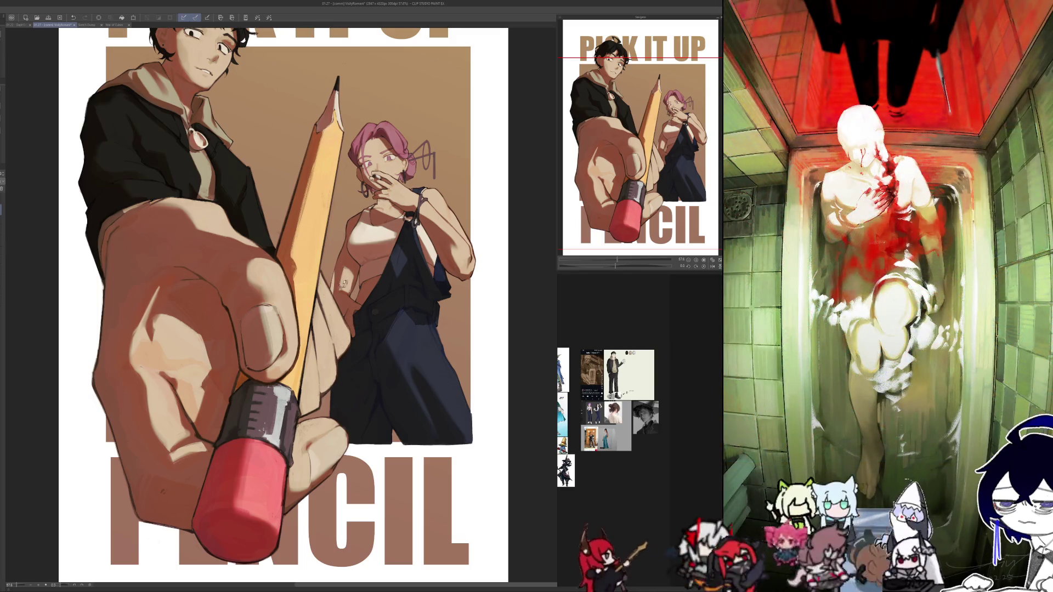
- Mirror the canvas view back and forth to check proportions, then bring the poster's top into view
key(h)
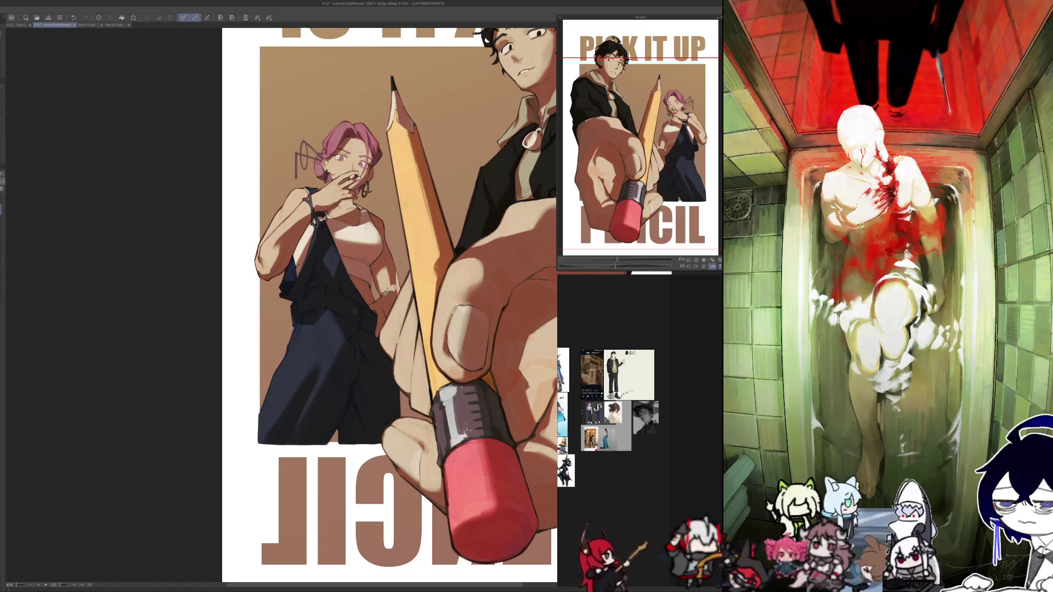
key(h)
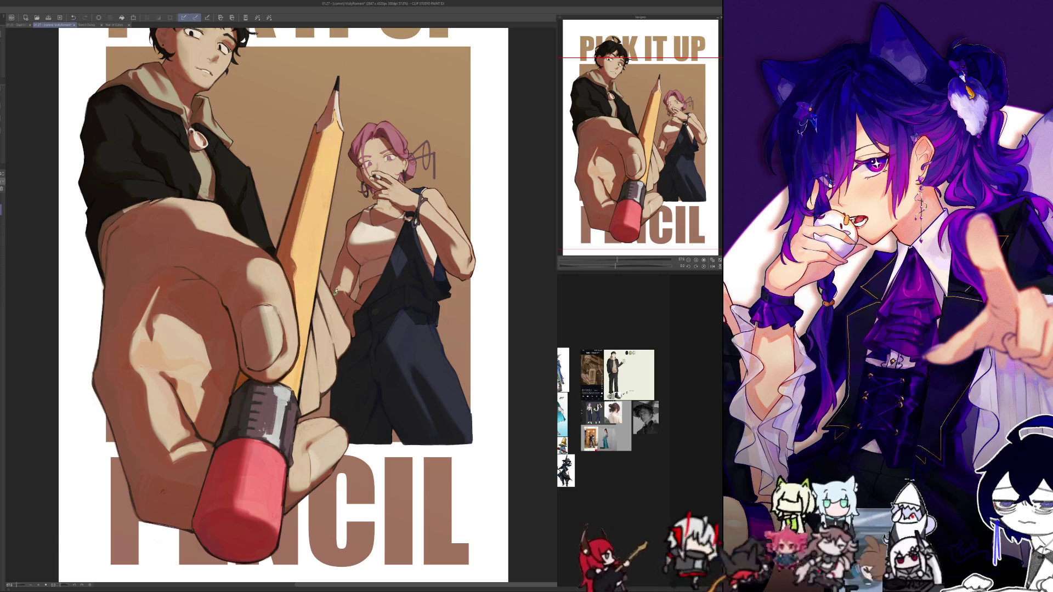
key(h)
key(h)
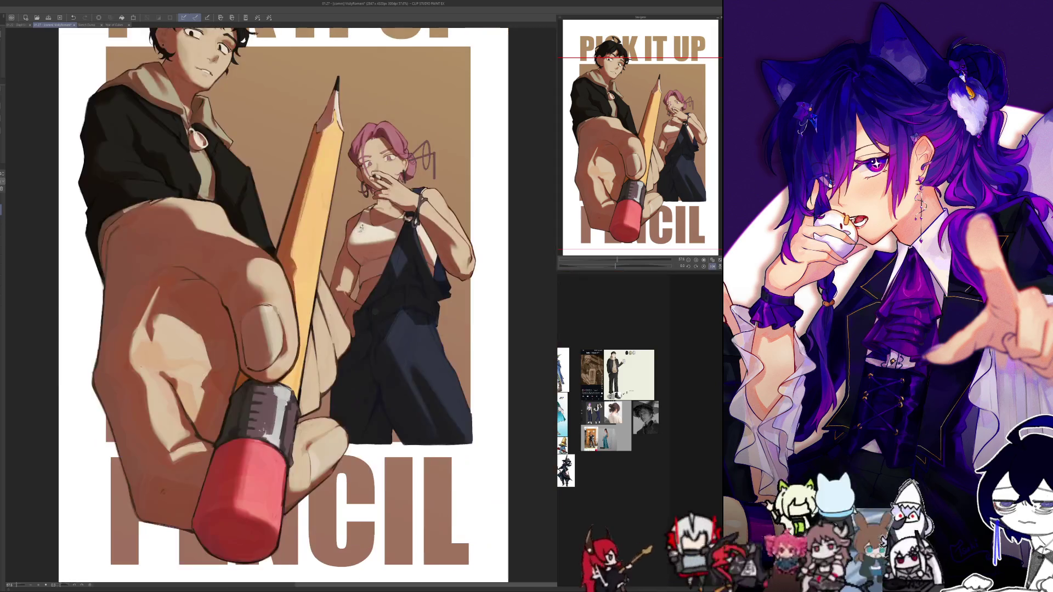
key(h)
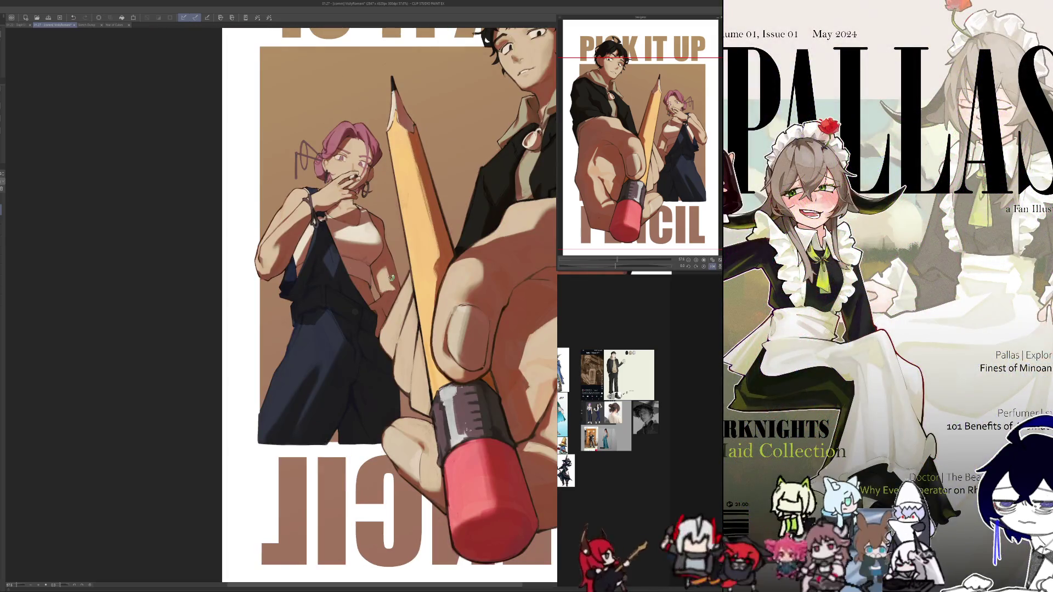
key(h)
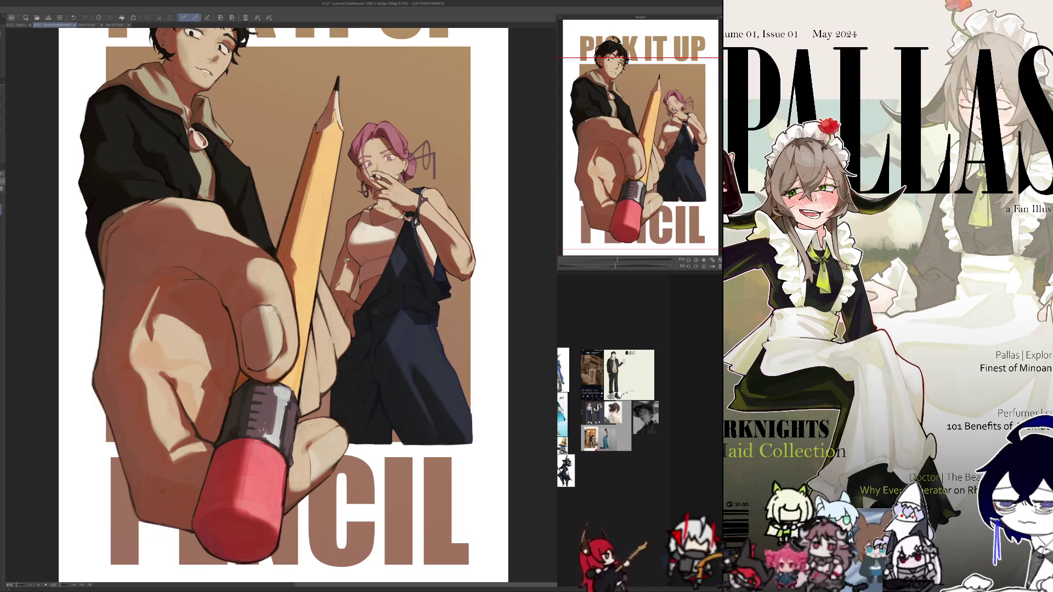
key(h)
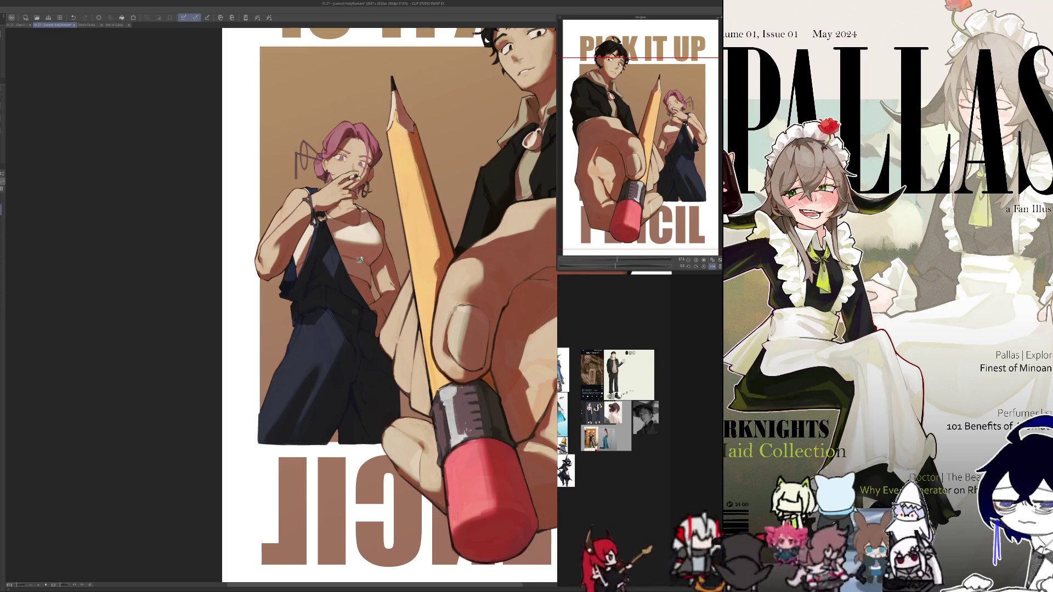
key(h)
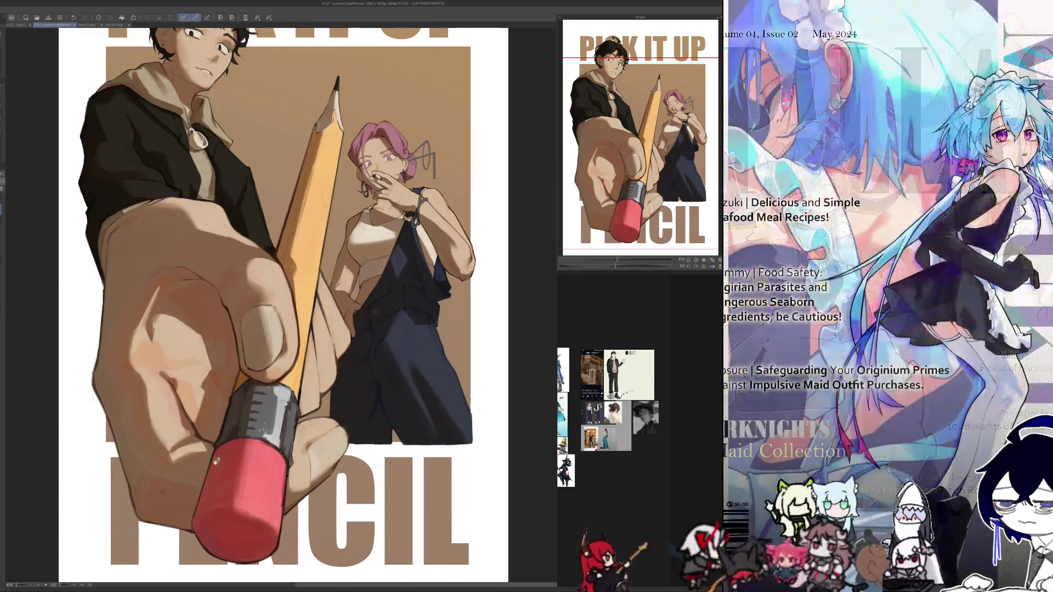
scroll(253, 519, down, 2)
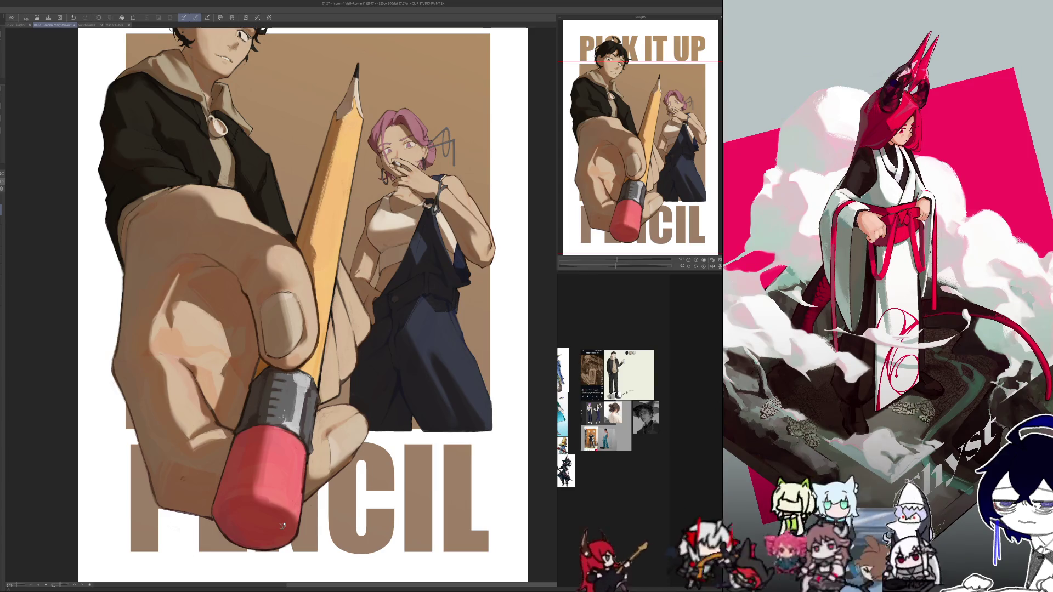
drag(282, 525, 295, 580)
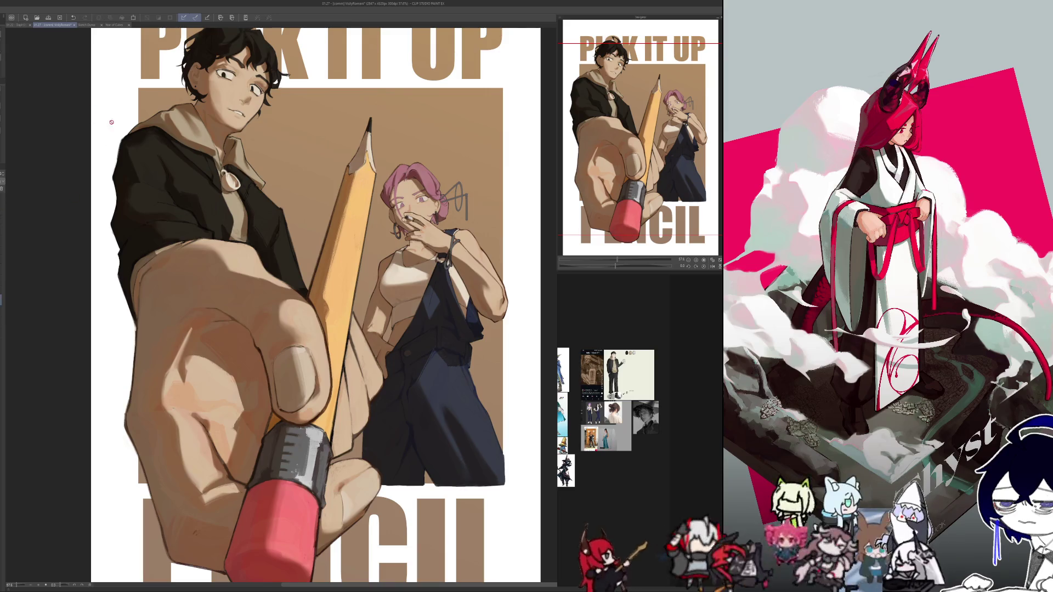
scroll(194, 344, down, 2)
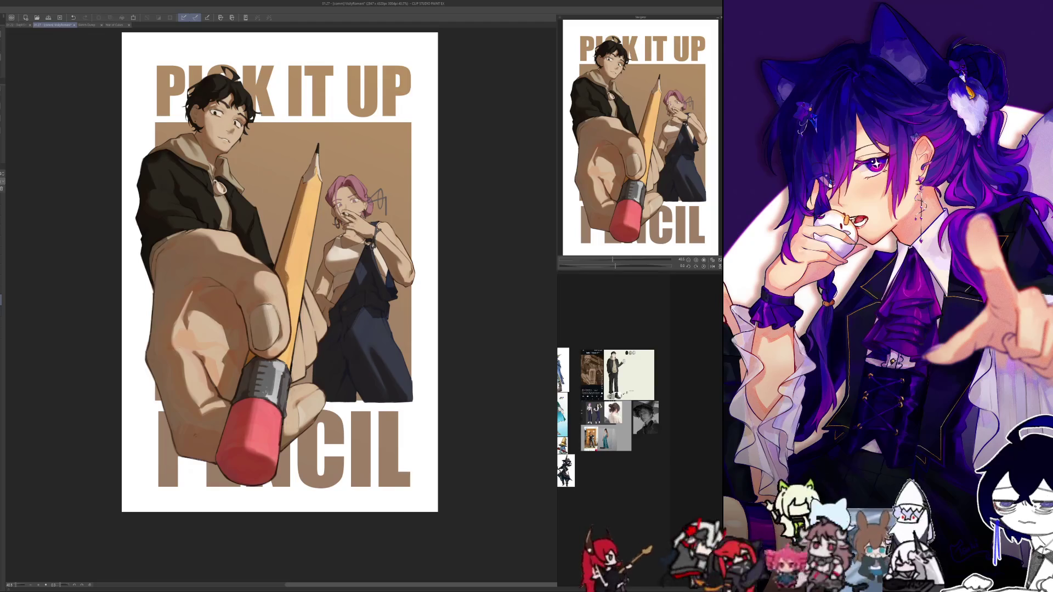
- Change the PICK IT UP headline to 'LOCK IN'
key(ctrl+t)
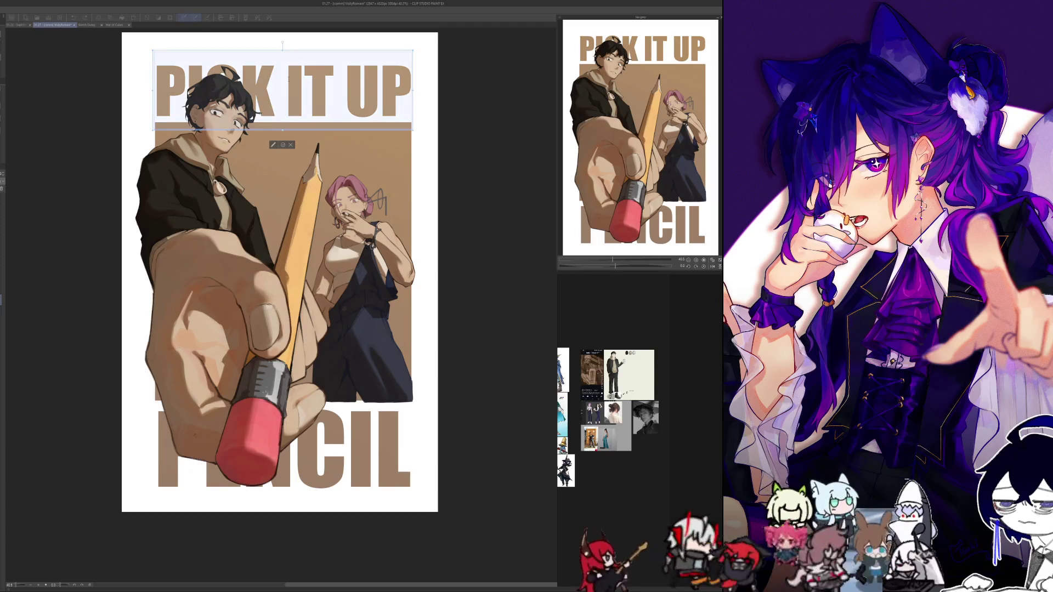
text(LOCK IN)
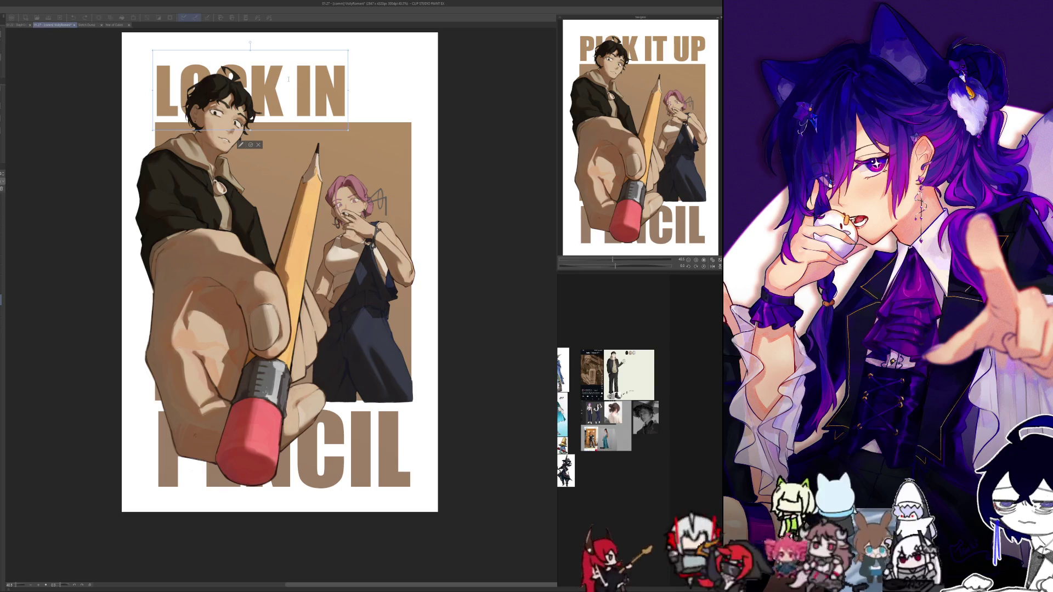
key(Escape)
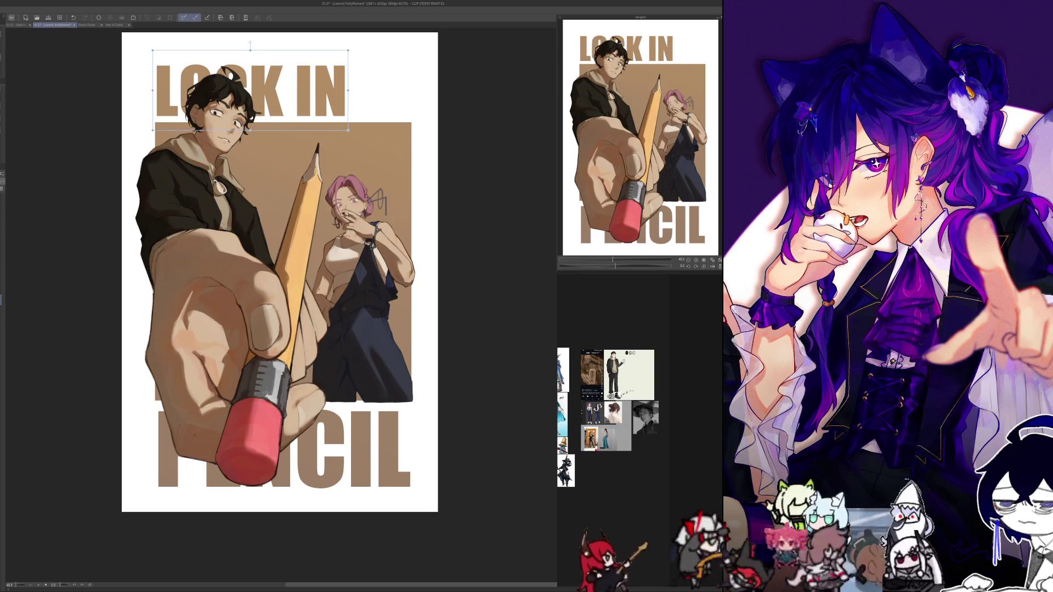
- Replace the bottom word PENCIL with 'LIBRO' and adjust its text box width and position
click(340, 432)
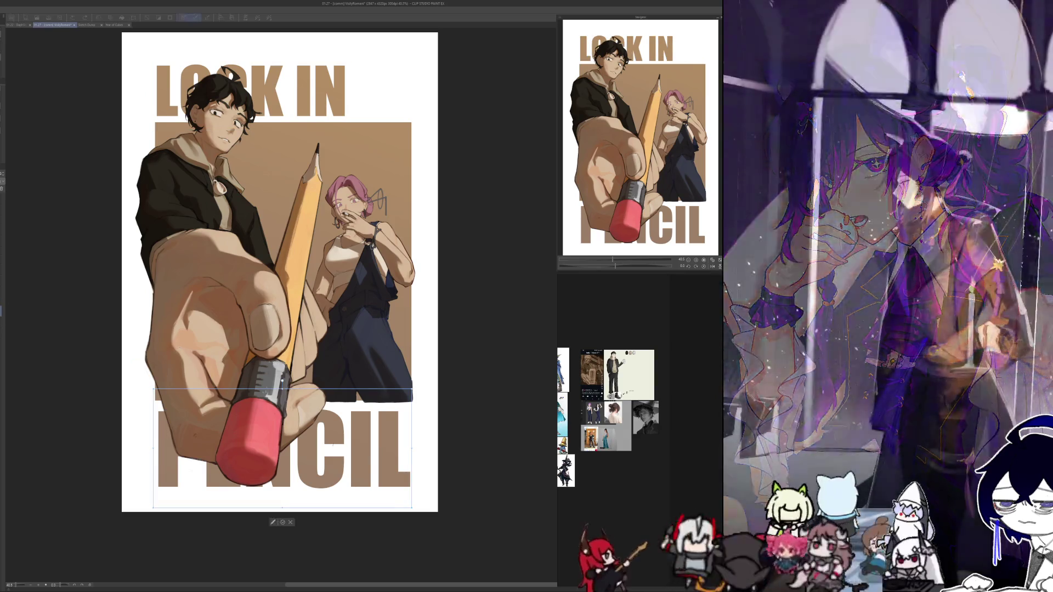
text(LI)
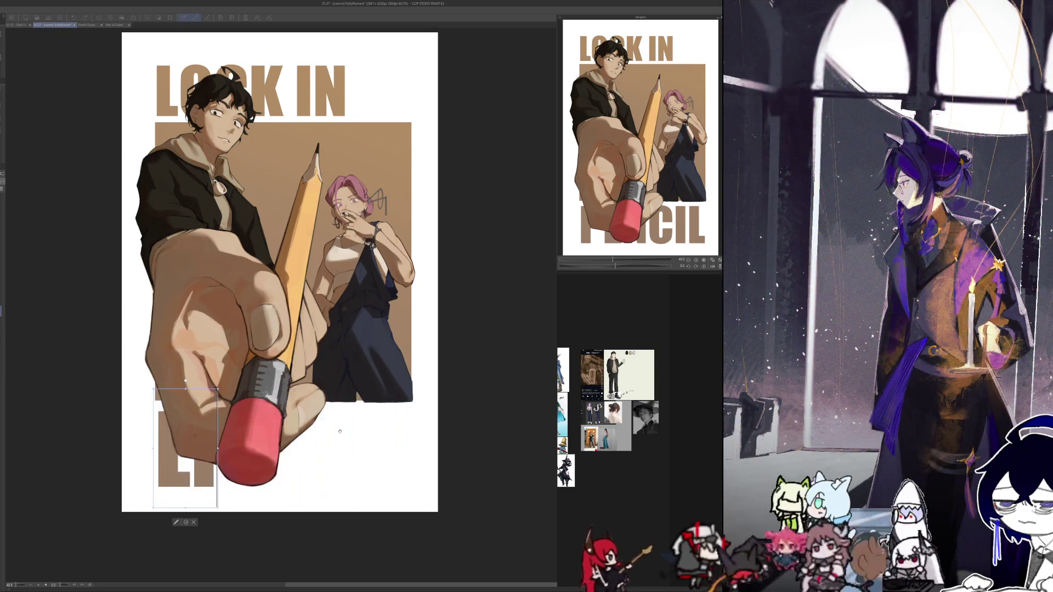
text(MBRO)
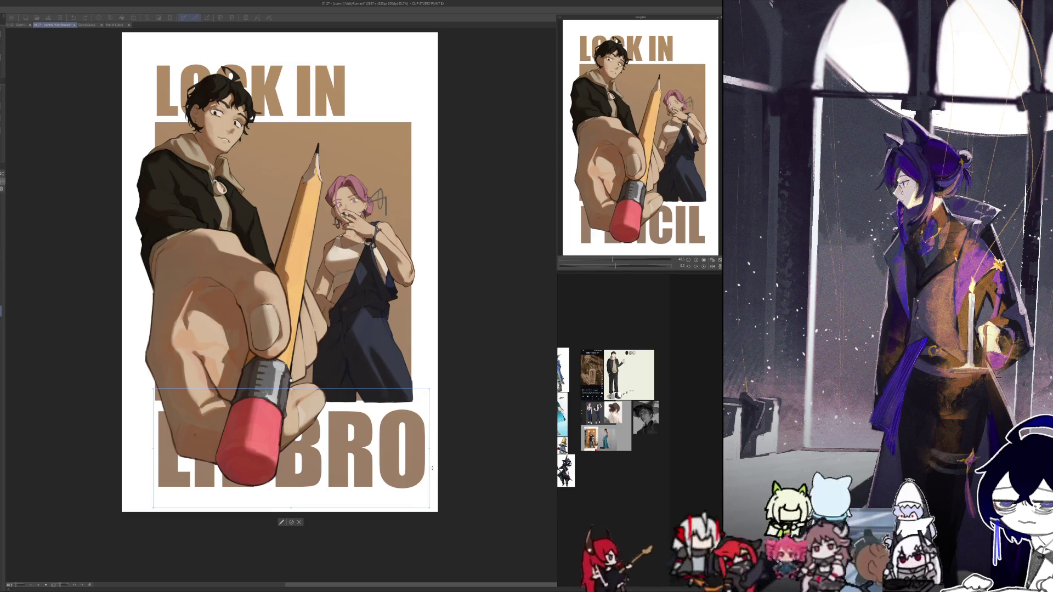
drag(429, 449, 411, 447)
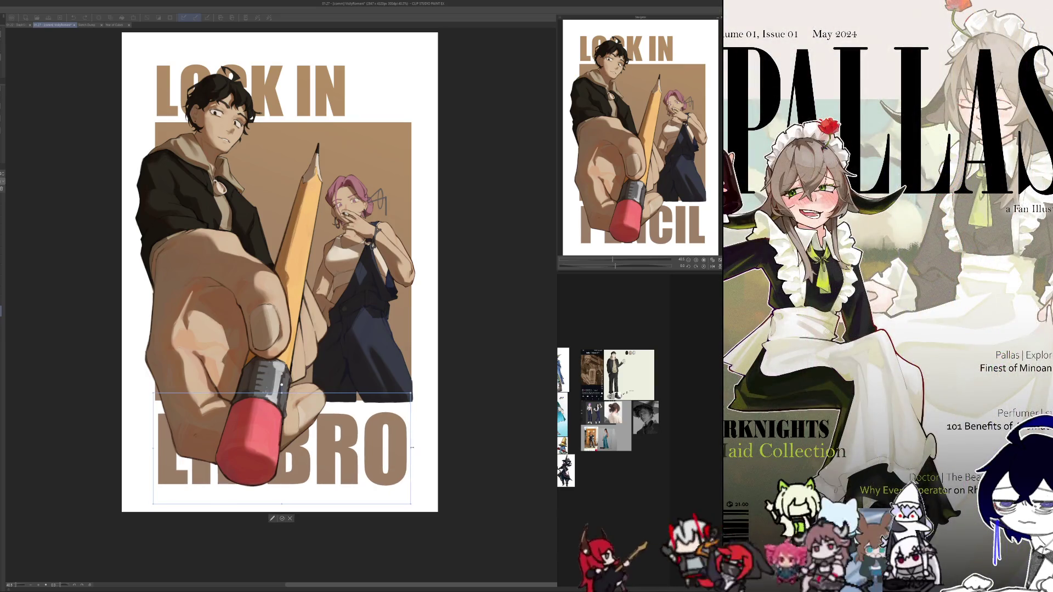
drag(247, 507, 257, 498)
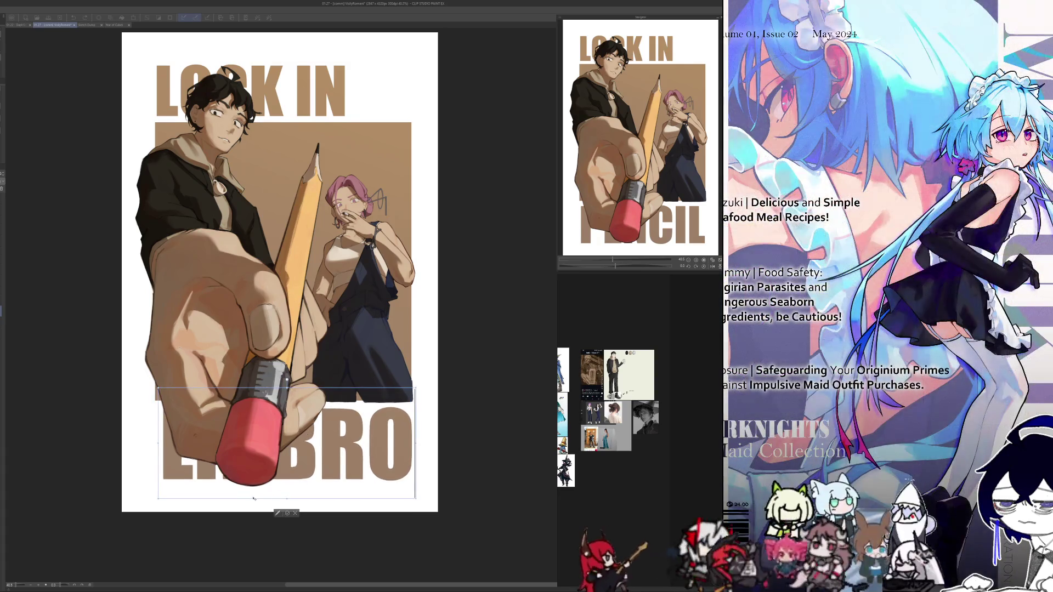
drag(154, 442, 150, 442)
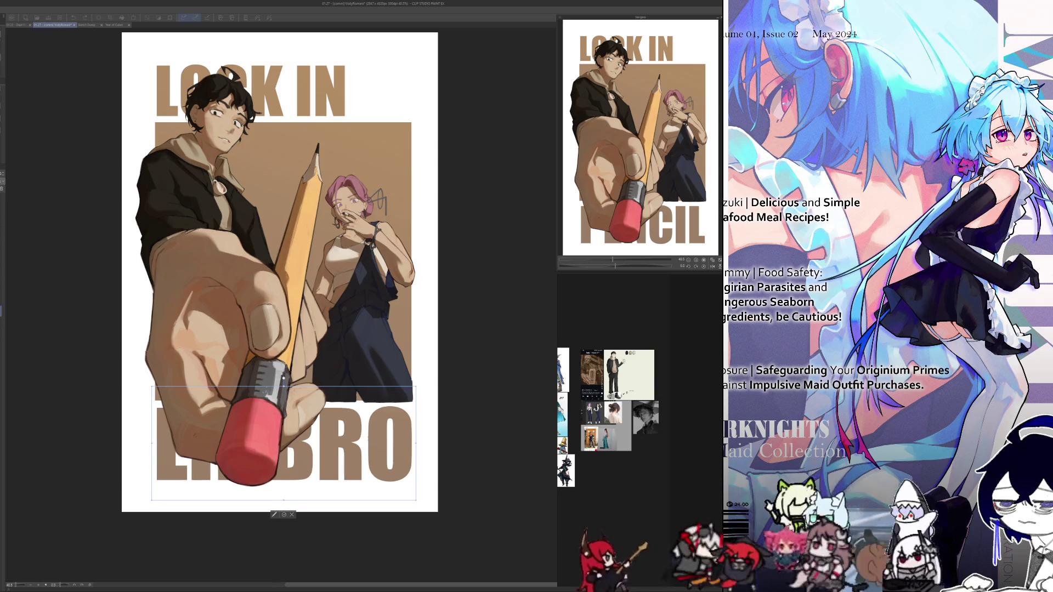
drag(415, 443, 414, 443)
key(Escape)
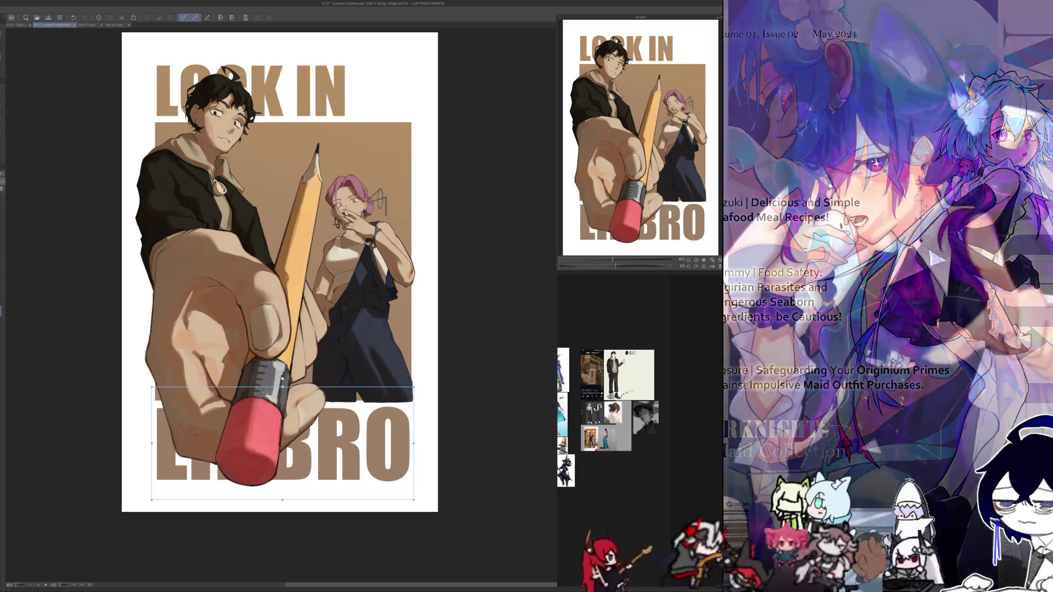
- Nudge the LIBRO text left, then undo the nudge
key(Left)
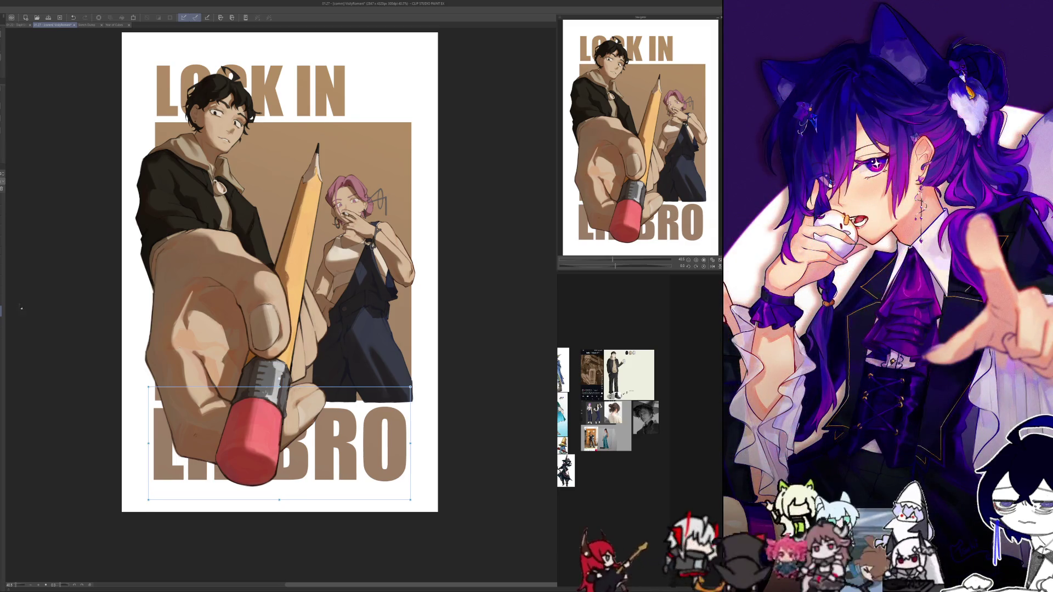
click(71, 17)
scroll(245, 264, down, 2)
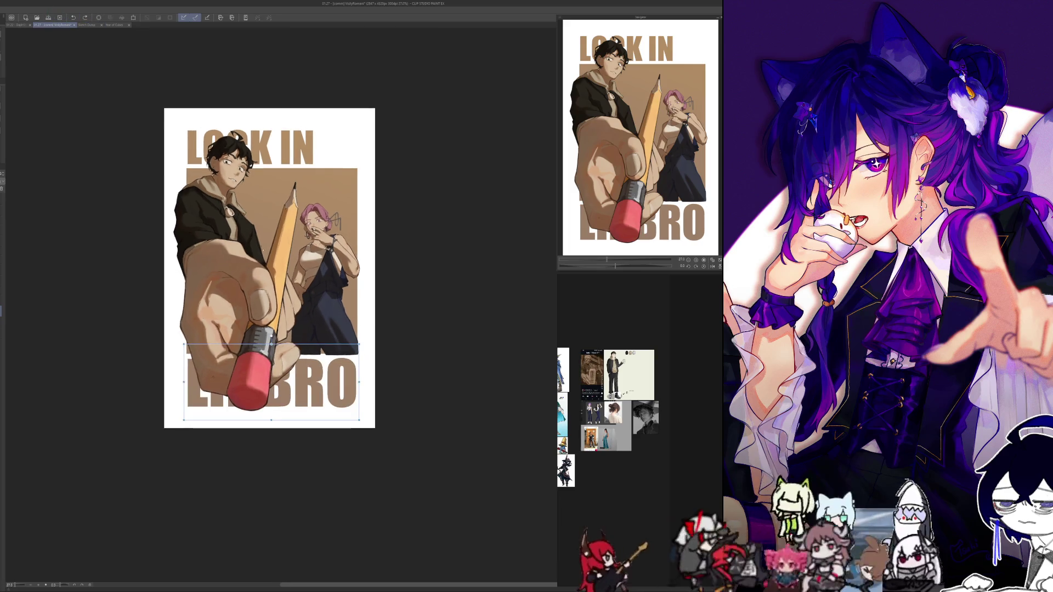
scroll(150, 232, up, 2)
- Scale the LOCK IN heading up to the brown panel's width and move it slightly higher
key(alt+bracketright)
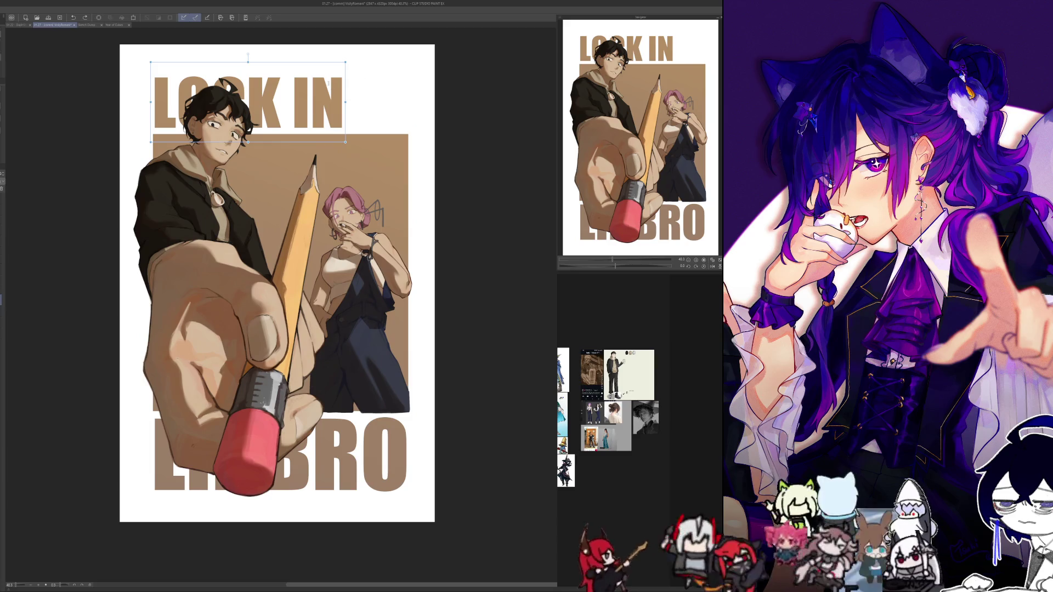
drag(344, 102, 409, 108)
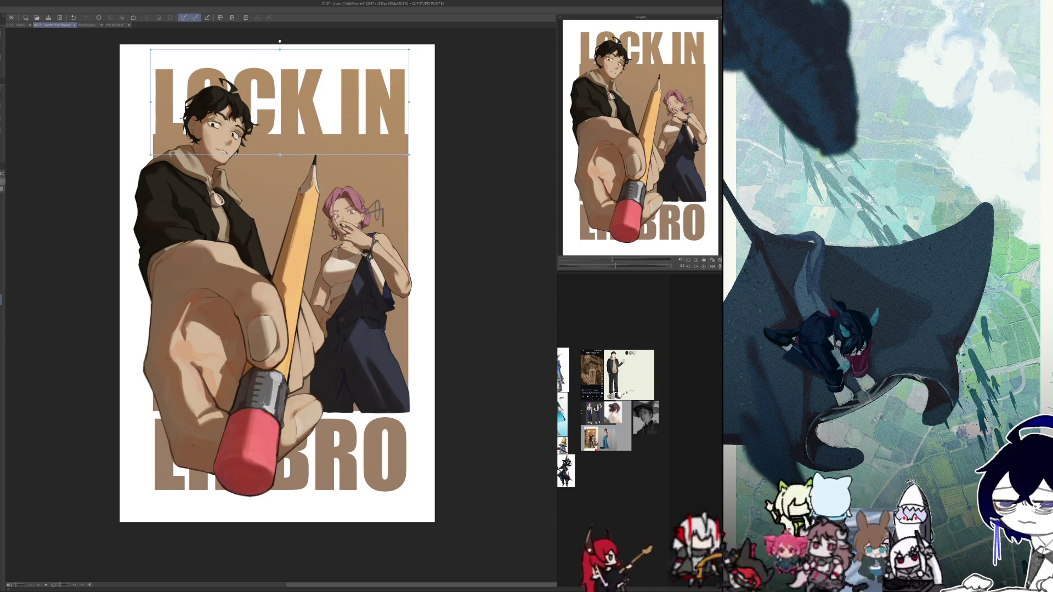
drag(331, 156, 333, 147)
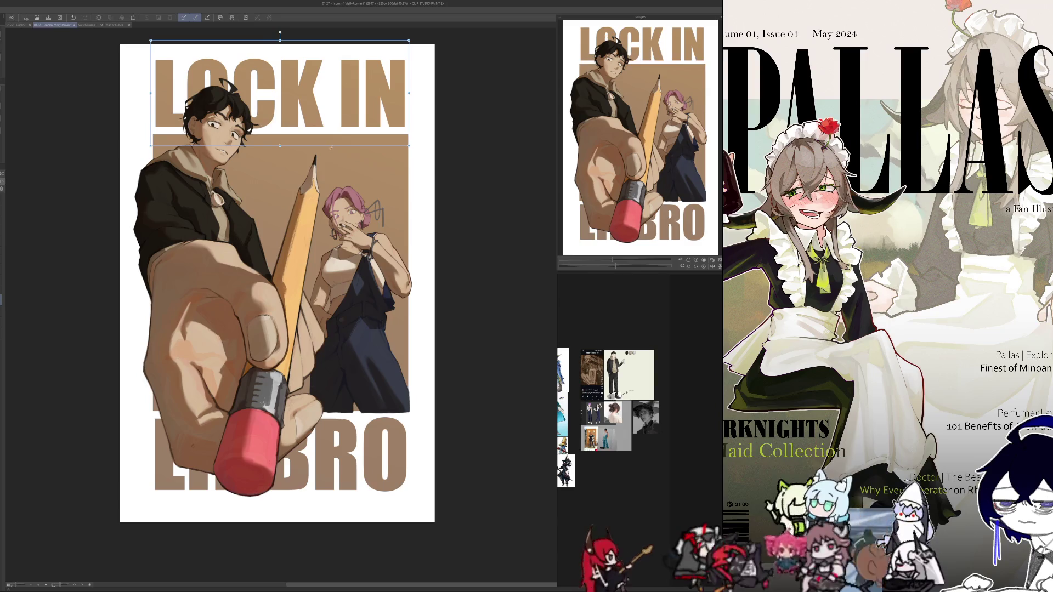
scroll(40, 320, down, 2)
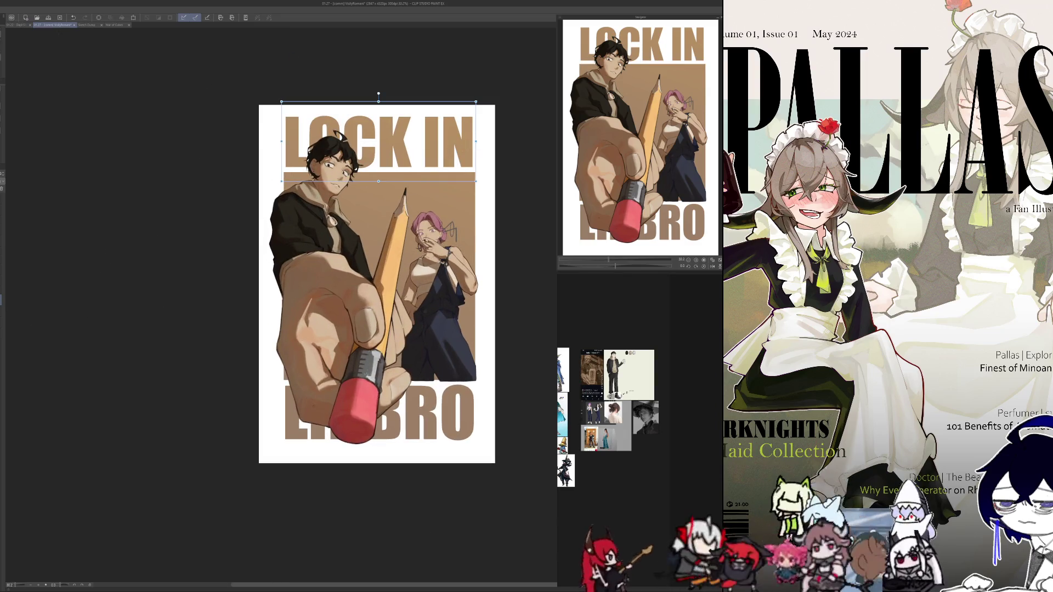
scroll(65, 282, down, 2)
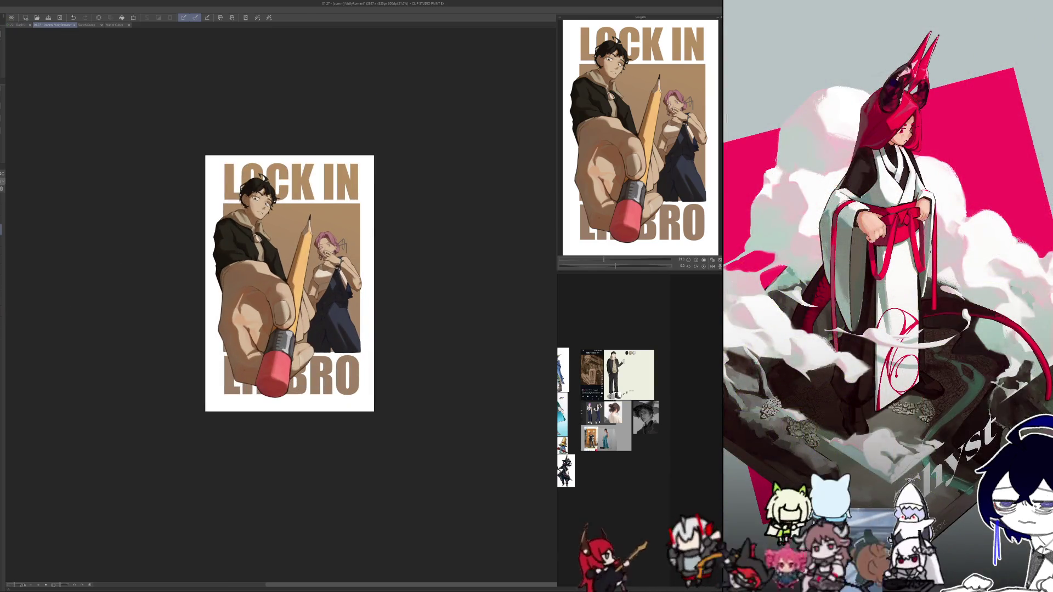
- Try extending the canvas top edge in Change Canvas Size, then undo the resize
key(ctrl+alt+s)
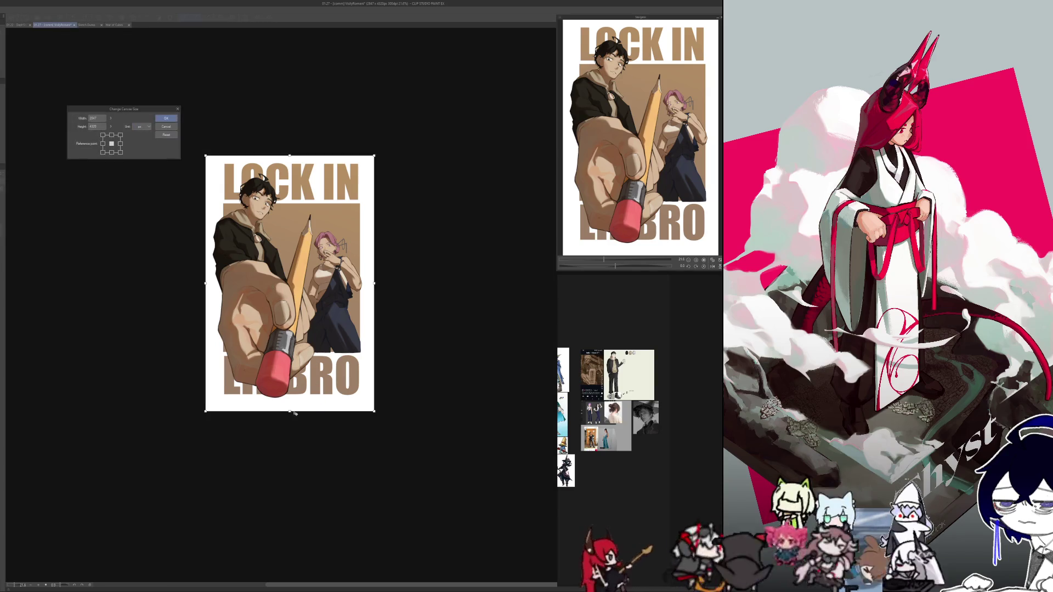
drag(290, 410, 290, 408)
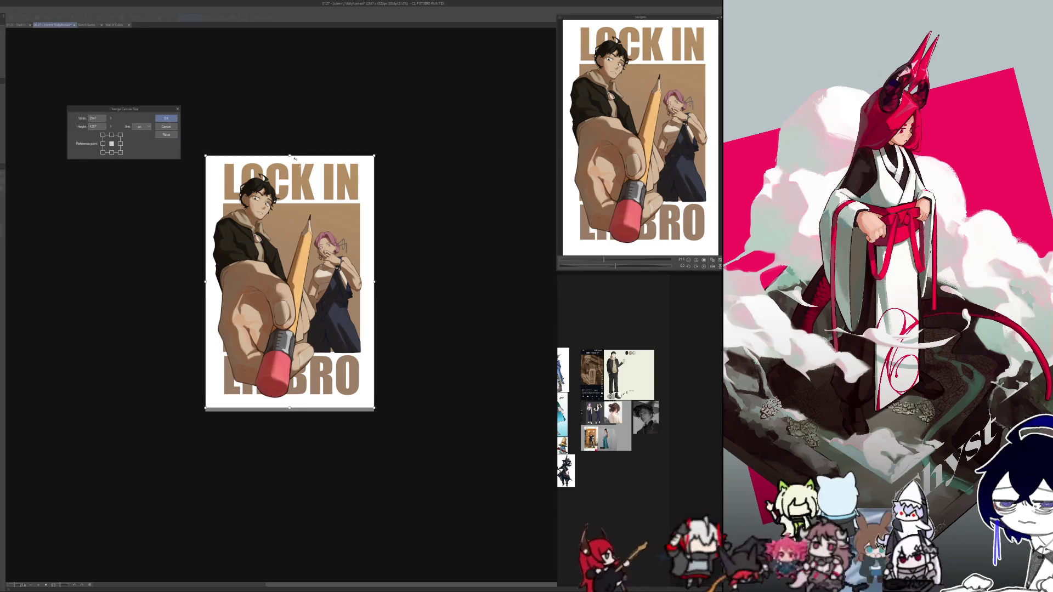
drag(290, 155, 290, 150)
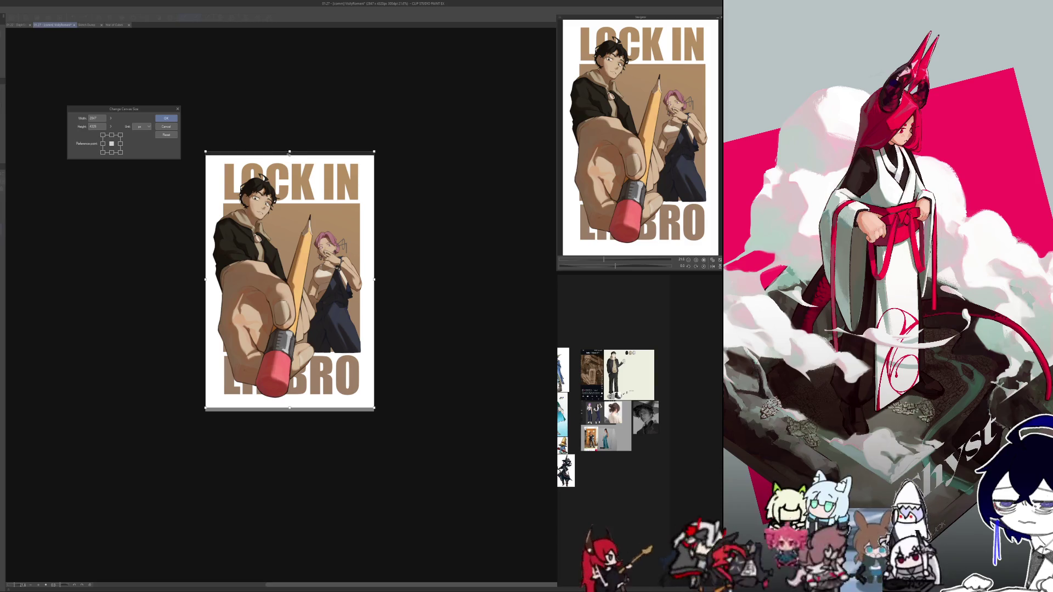
click(166, 117)
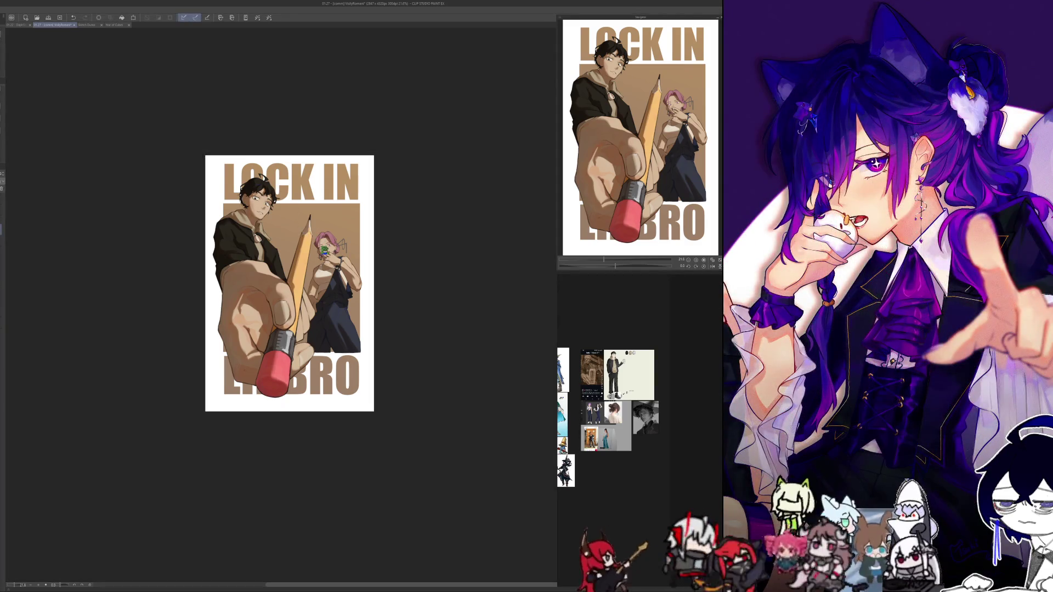
key(ctrl+z)
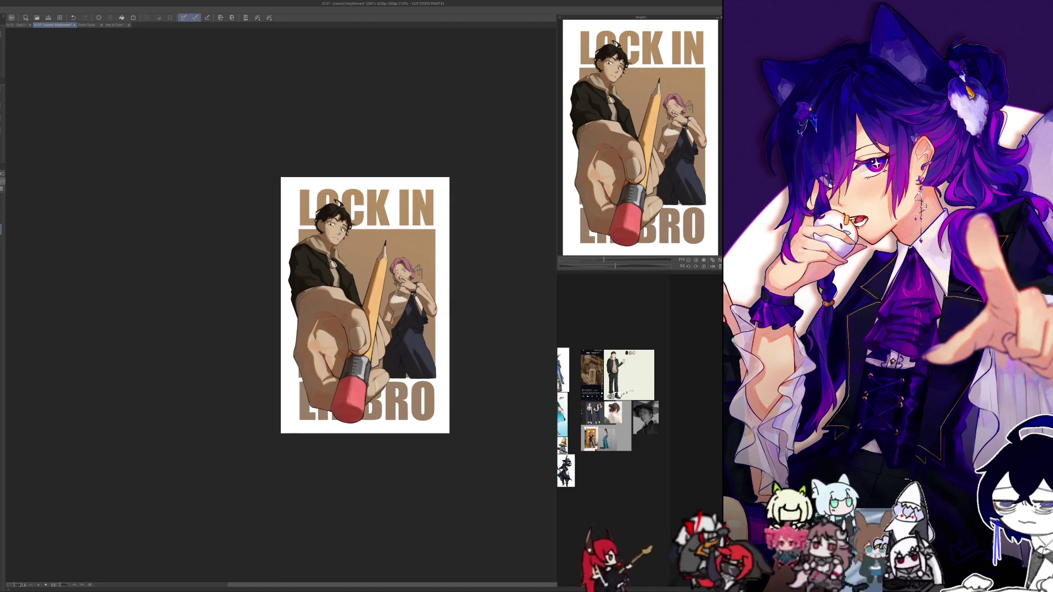
- Extend the canvas bottom edge to about 4344 px high and select the figures and lettering
key(ctrl+alt+c)
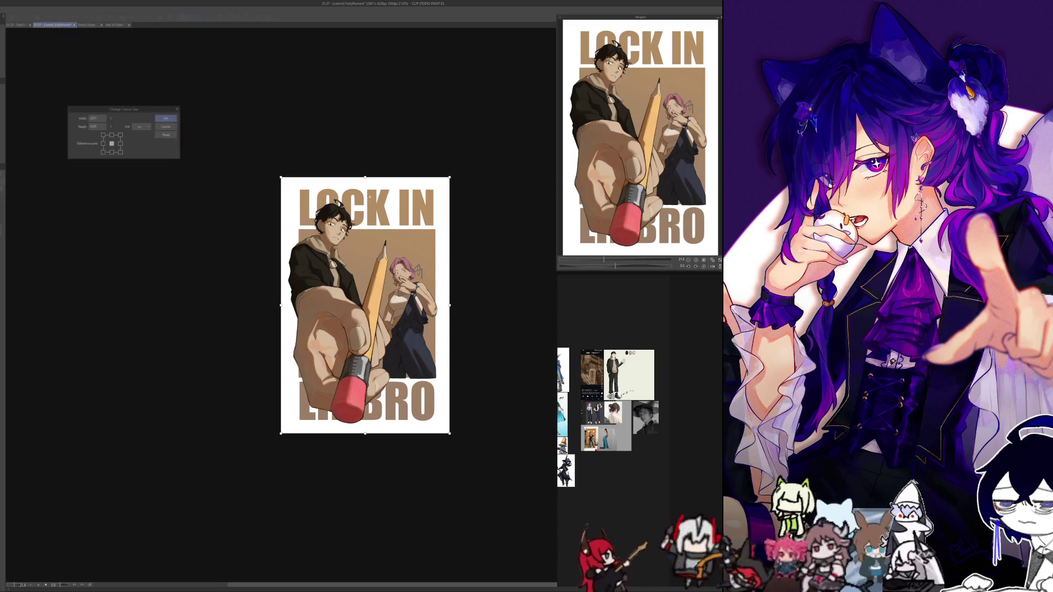
drag(365, 434, 365, 436)
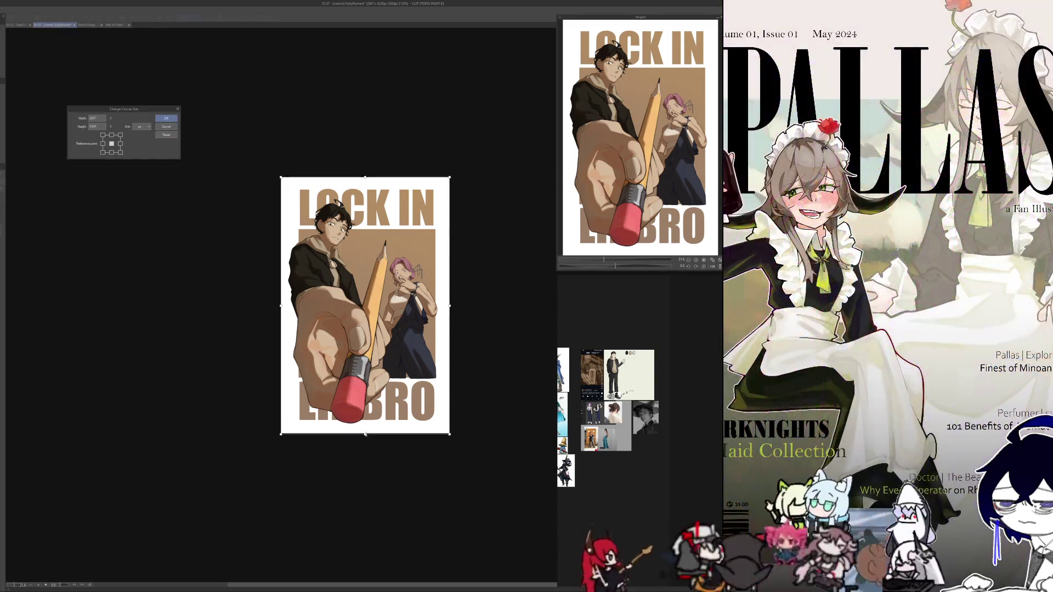
click(166, 118)
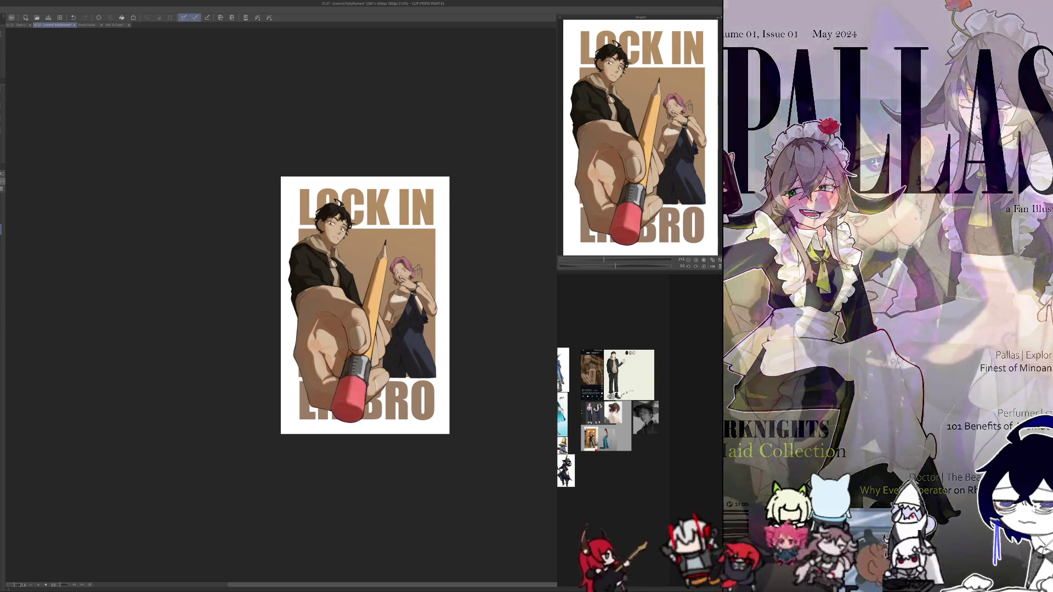
key(ctrl+shift+d)
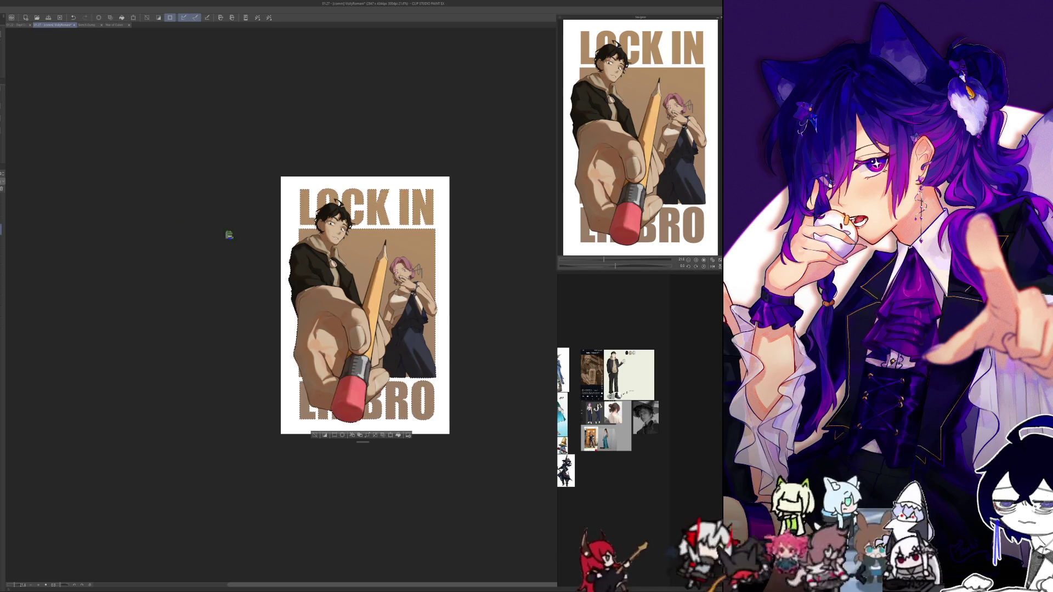
- Set the canvas size to width 2800 and height 4400 px with the sliders and apply it
key(ctrl+alt+c)
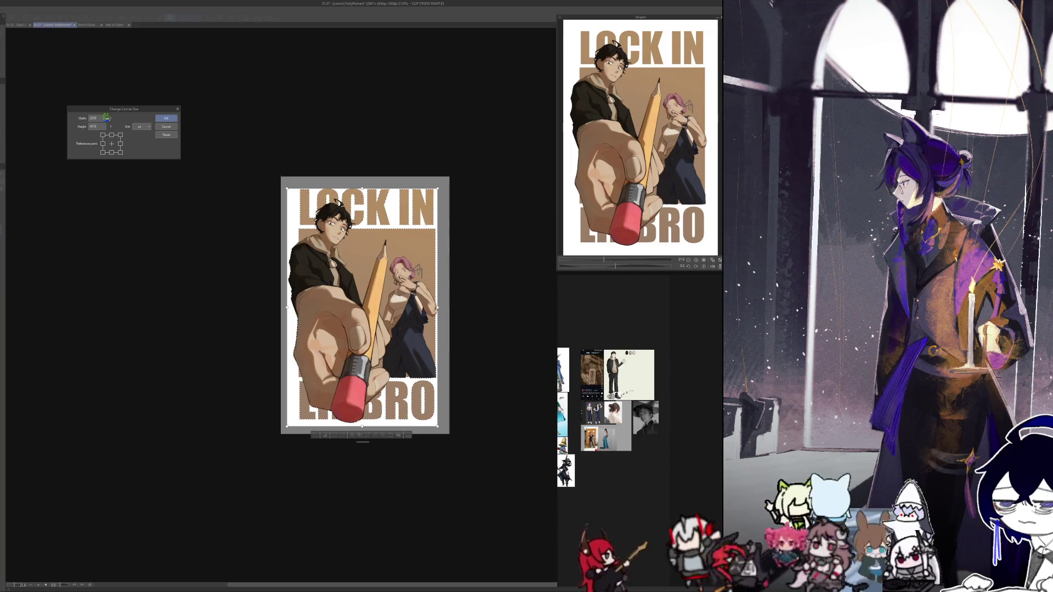
mouse_move(110, 118)
mouse_down()
mouse_move(110, 102)
mouse_move(109, 143)
mouse_up()
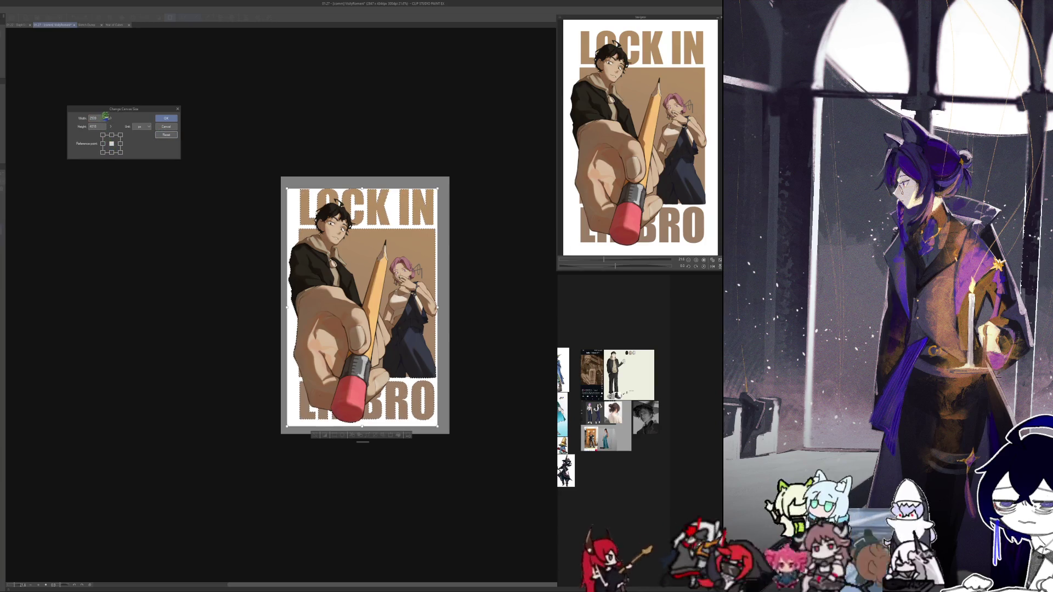
drag(110, 118, 112, 100)
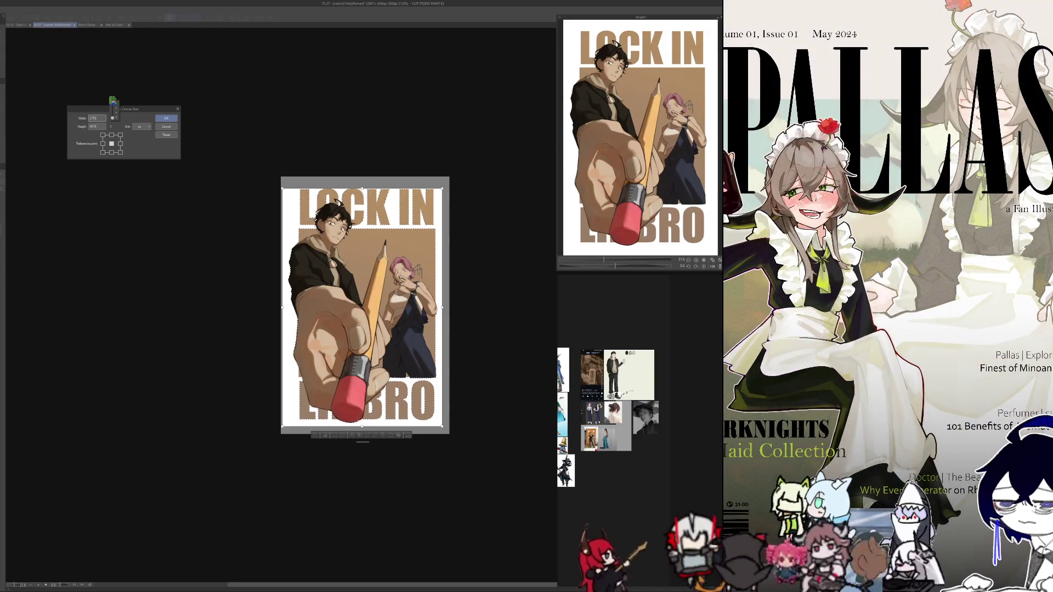
drag(112, 100, 112, 100)
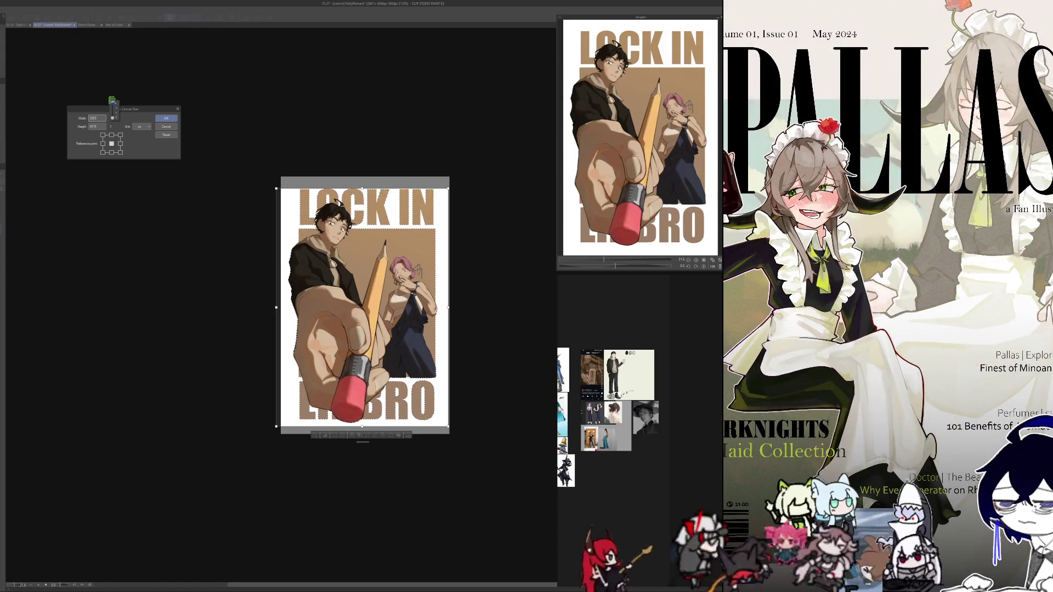
click(104, 122)
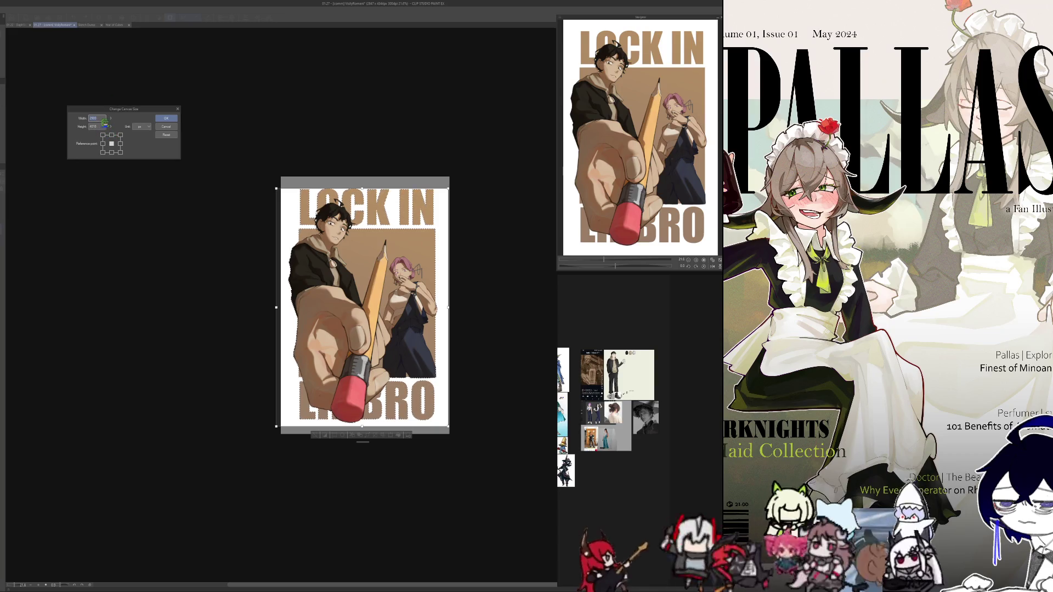
drag(108, 117, 109, 121)
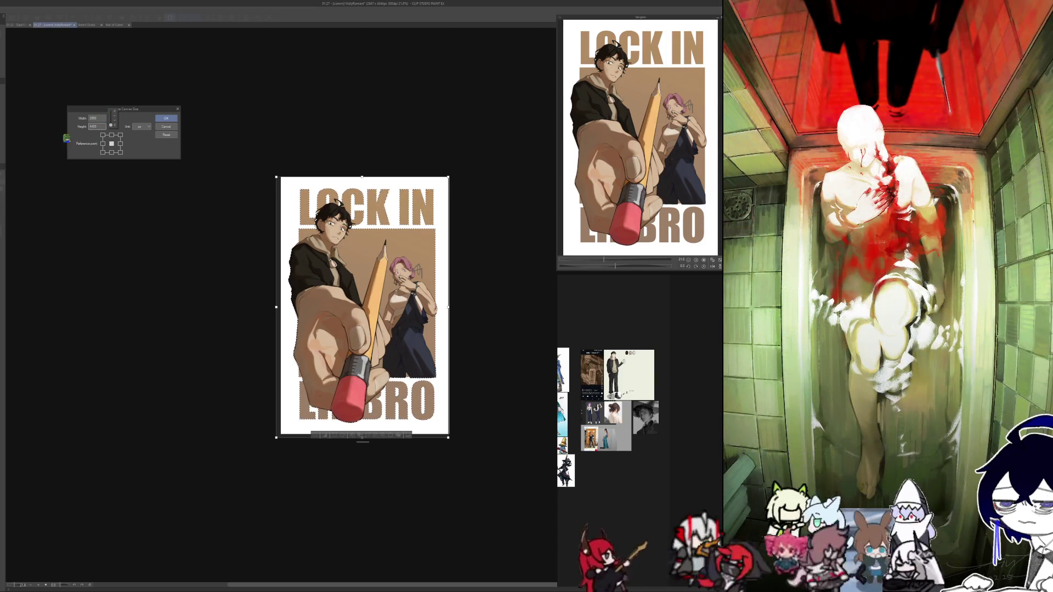
drag(112, 115, 112, 115)
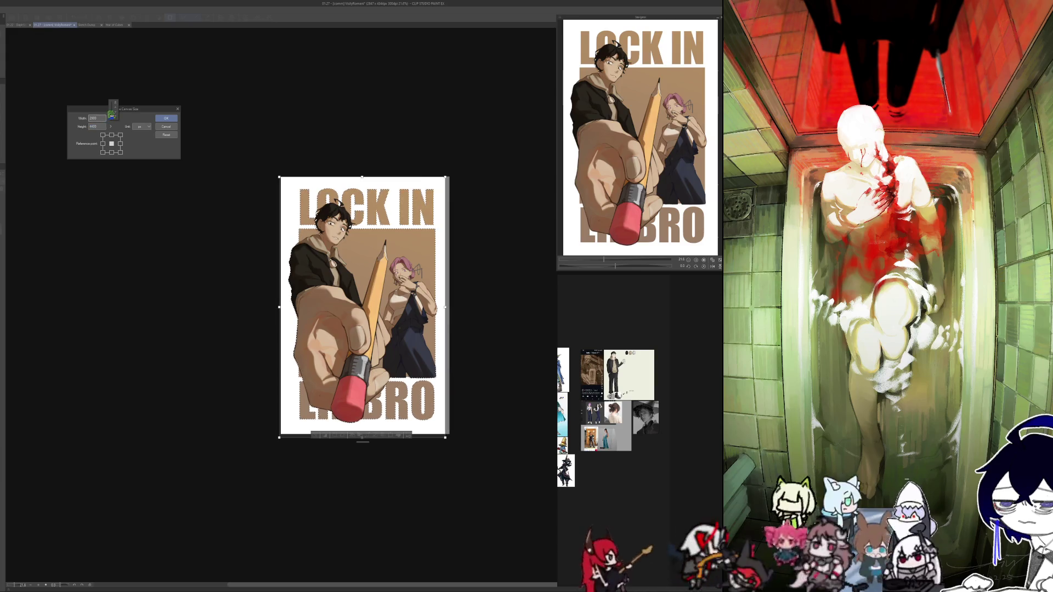
click(165, 117)
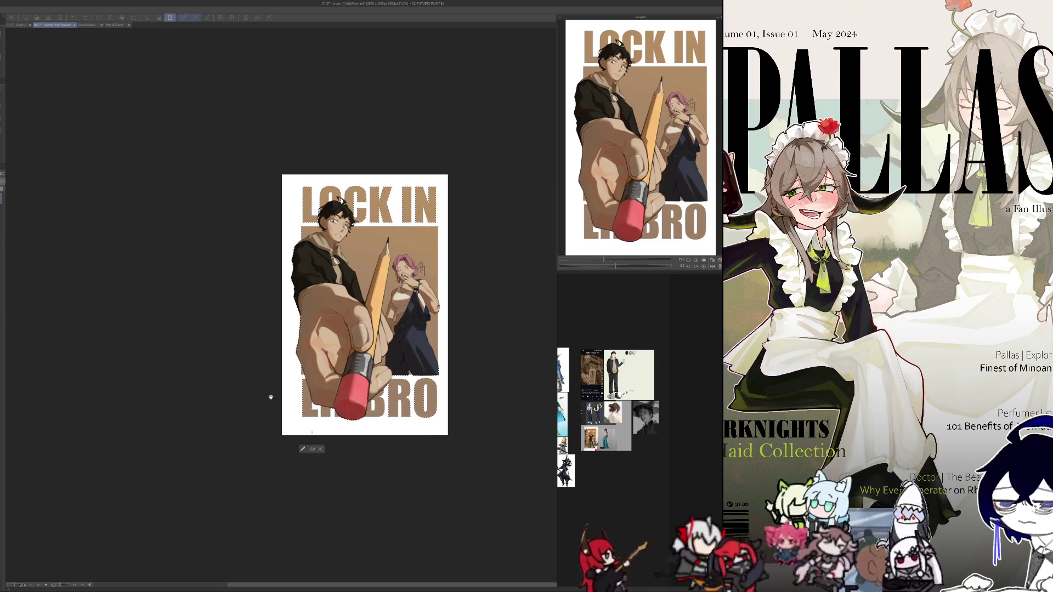
- Open and close the current tool's detailed settings, then undo the canvas size change
scroll(282, 388, down, 1)
click(295, 441)
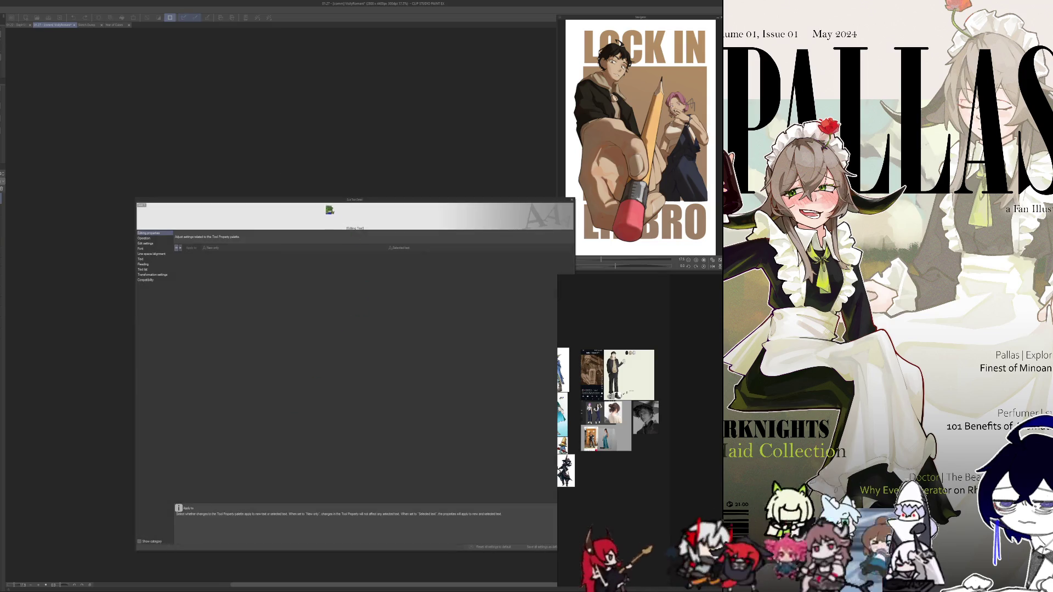
click(572, 200)
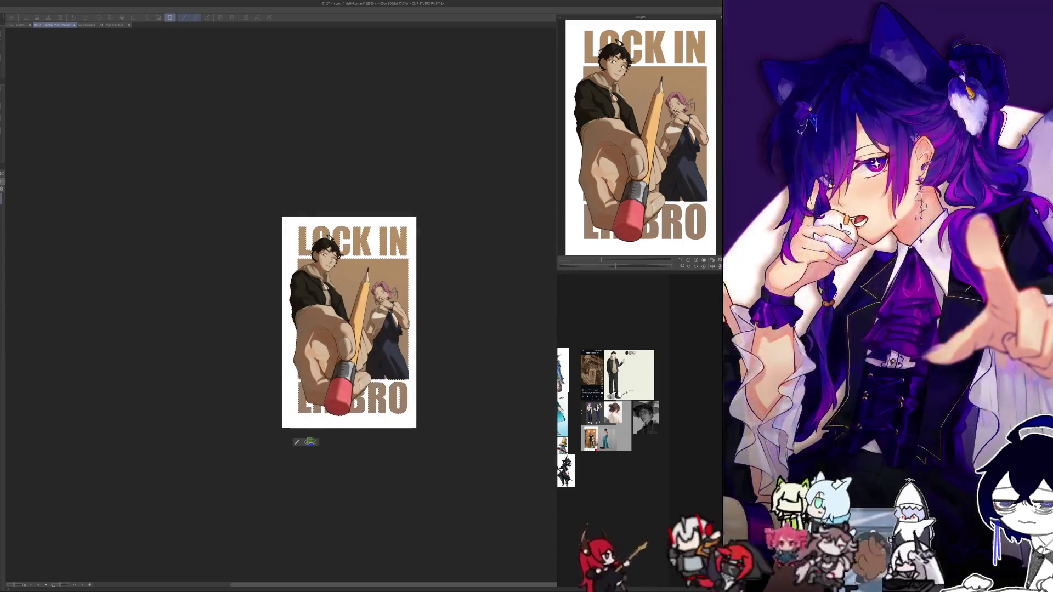
scroll(435, 311, down, 2)
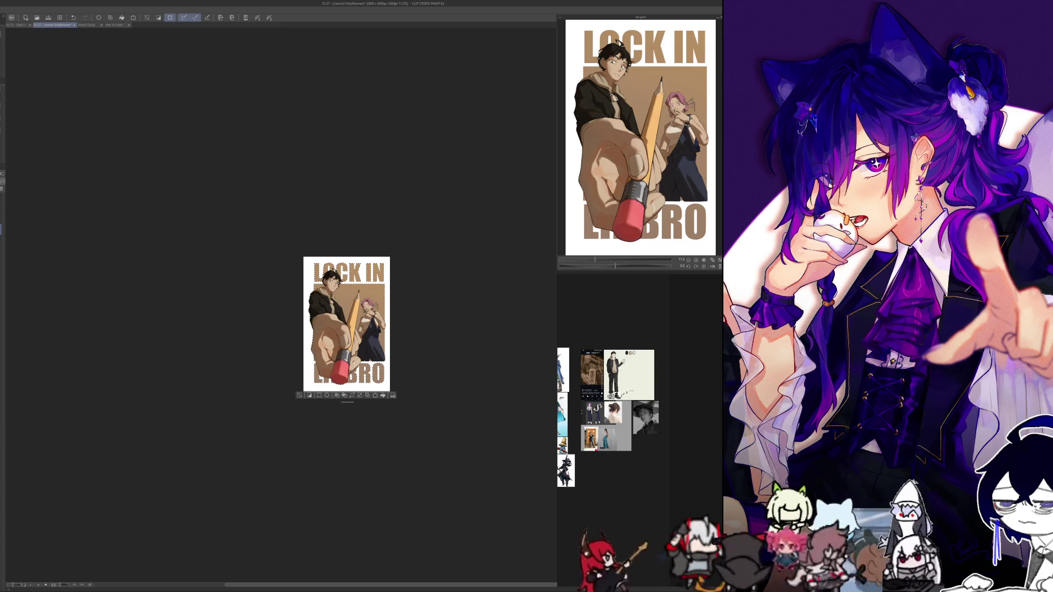
scroll(390, 333, up, 3)
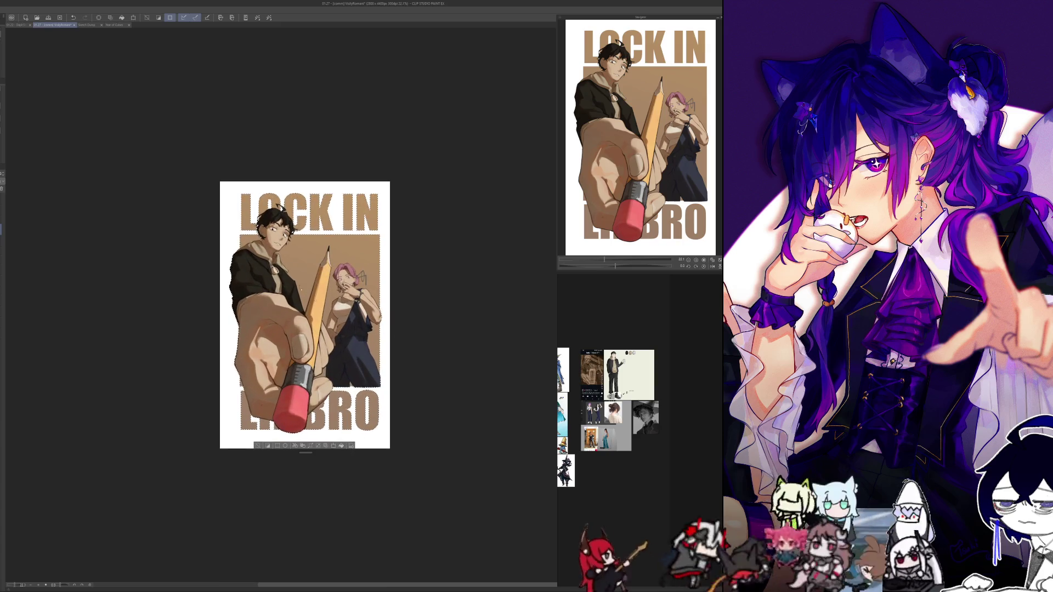
click(70, 15)
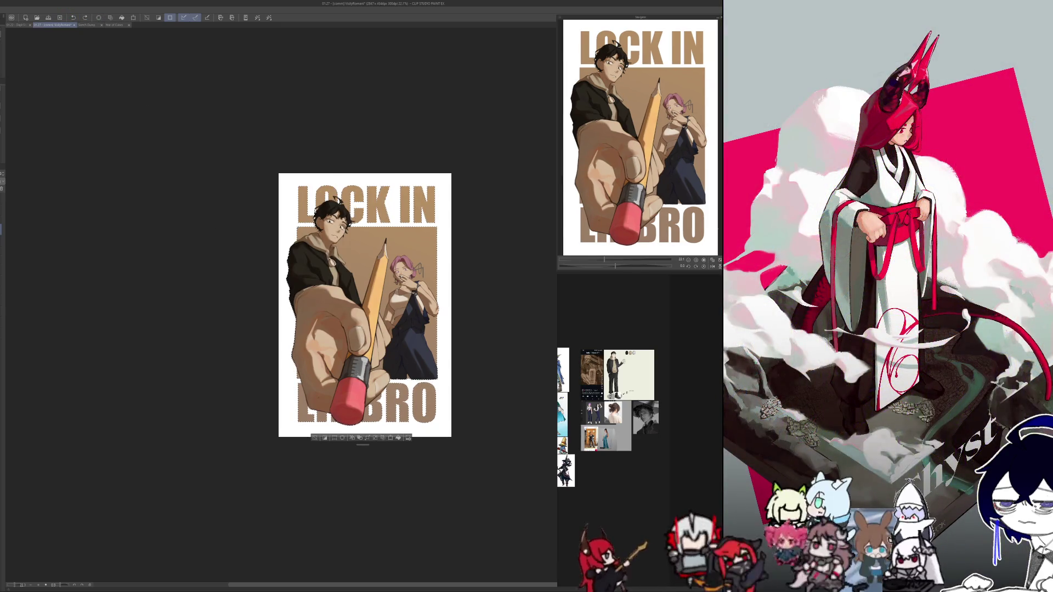
- Clear the selection and zoom in and out to inspect the poster
key(ctrl+d)
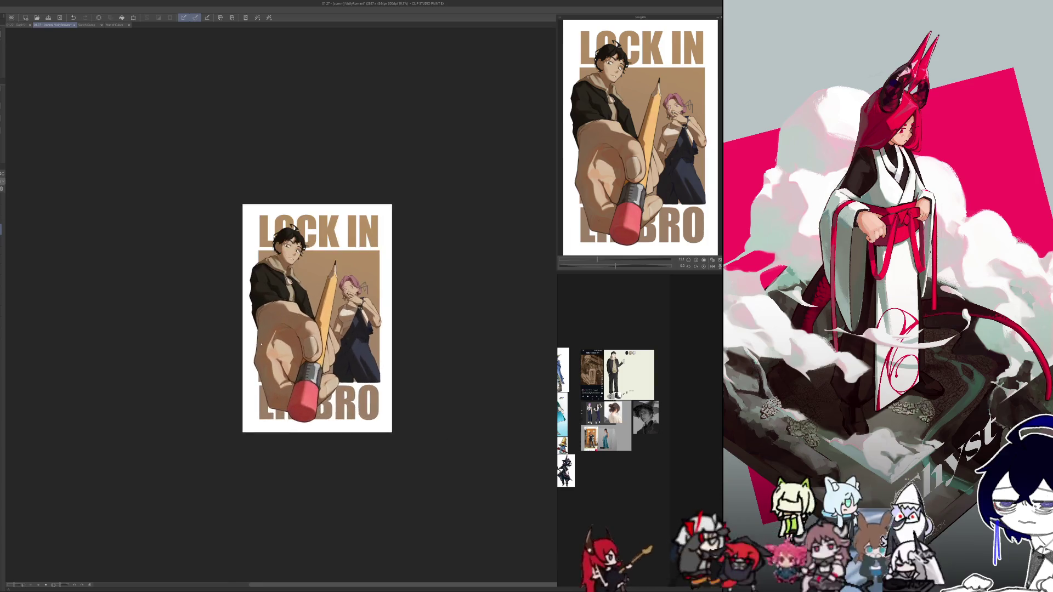
scroll(310, 338, up, 5)
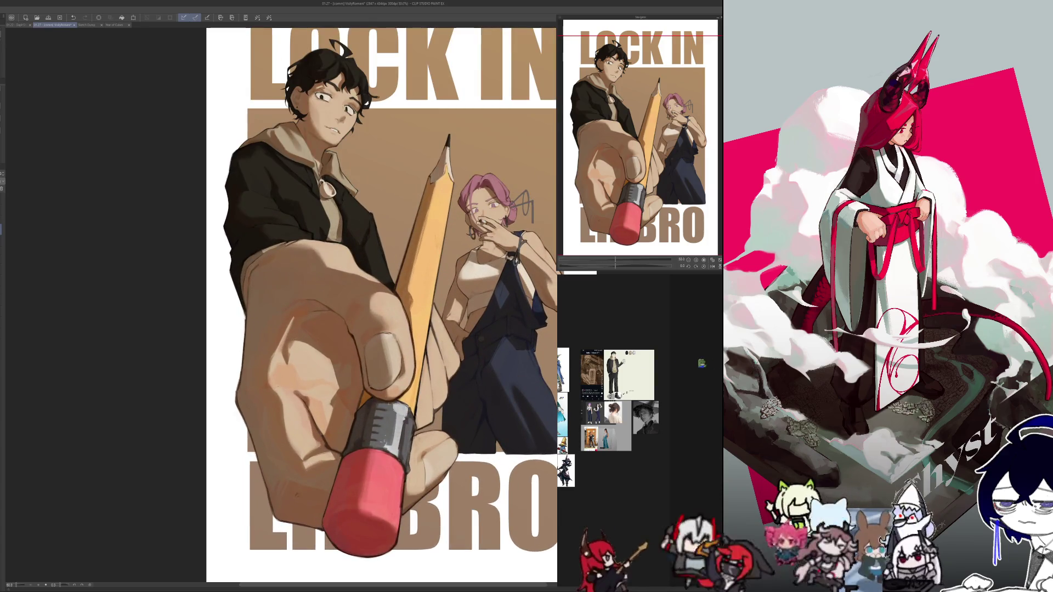
scroll(469, 321, down, 3)
scroll(469, 322, up, 2)
scroll(469, 322, up, 1)
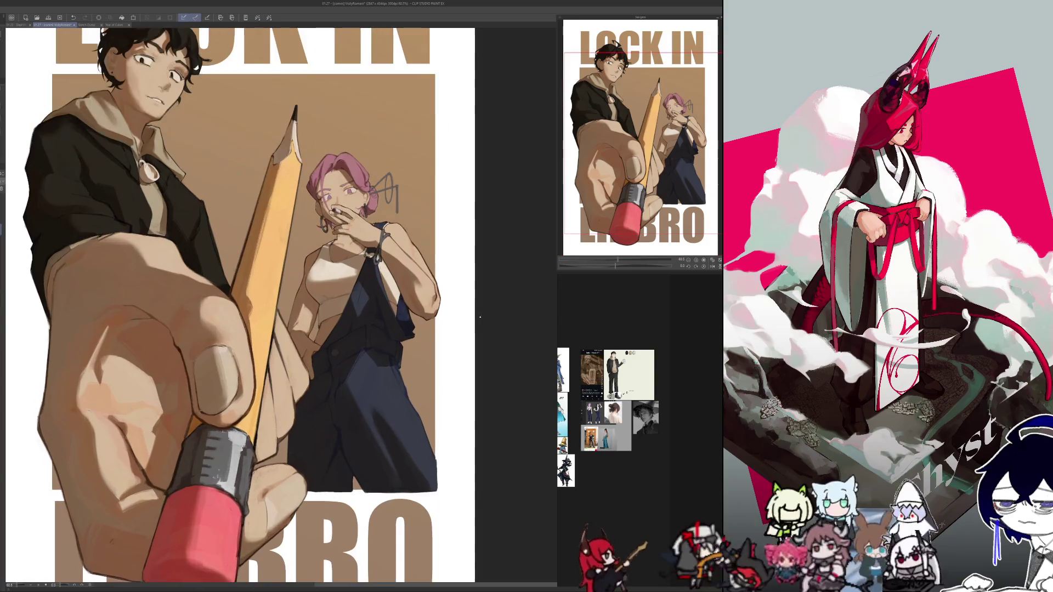
scroll(469, 322, up, 2)
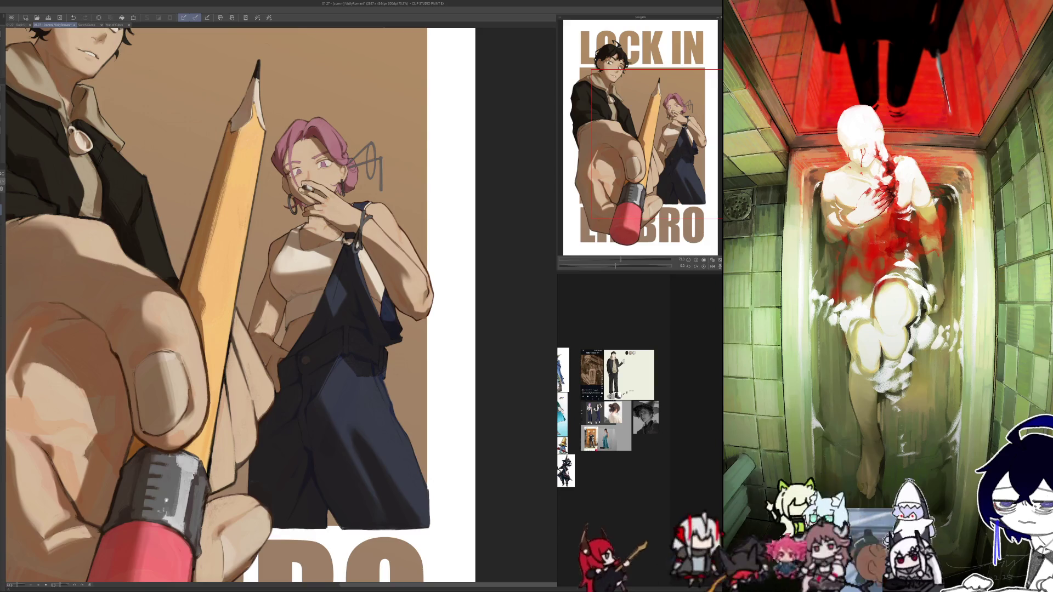
scroll(160, 496, down, 2)
scroll(192, 488, down, 2)
scroll(220, 482, up, 1)
scroll(235, 481, up, 1)
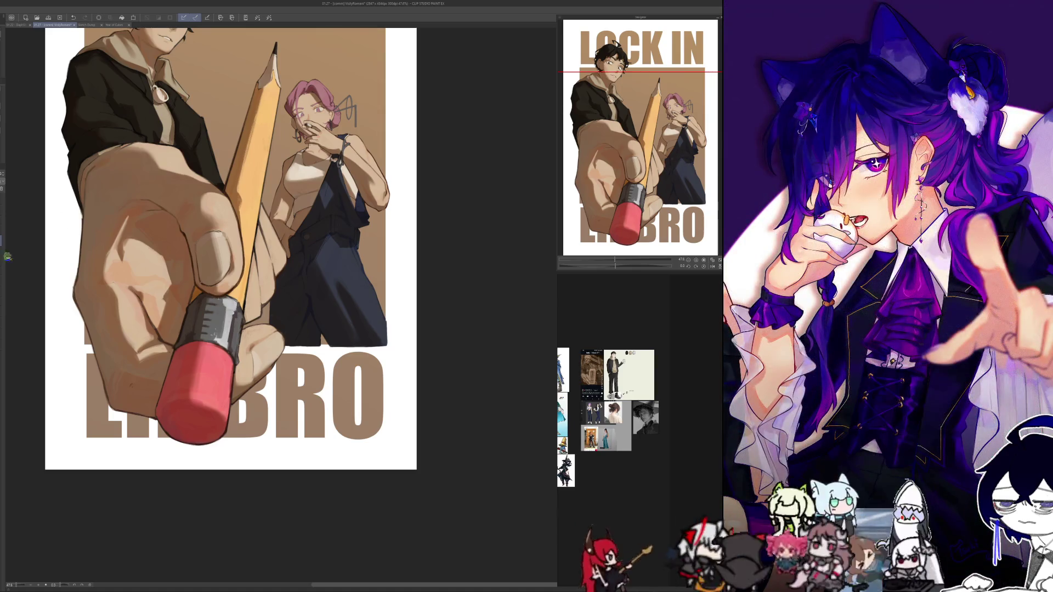
- Paint dark shadow from below the hand down to the poster's bottom-left edge
drag(93, 219, 202, 255)
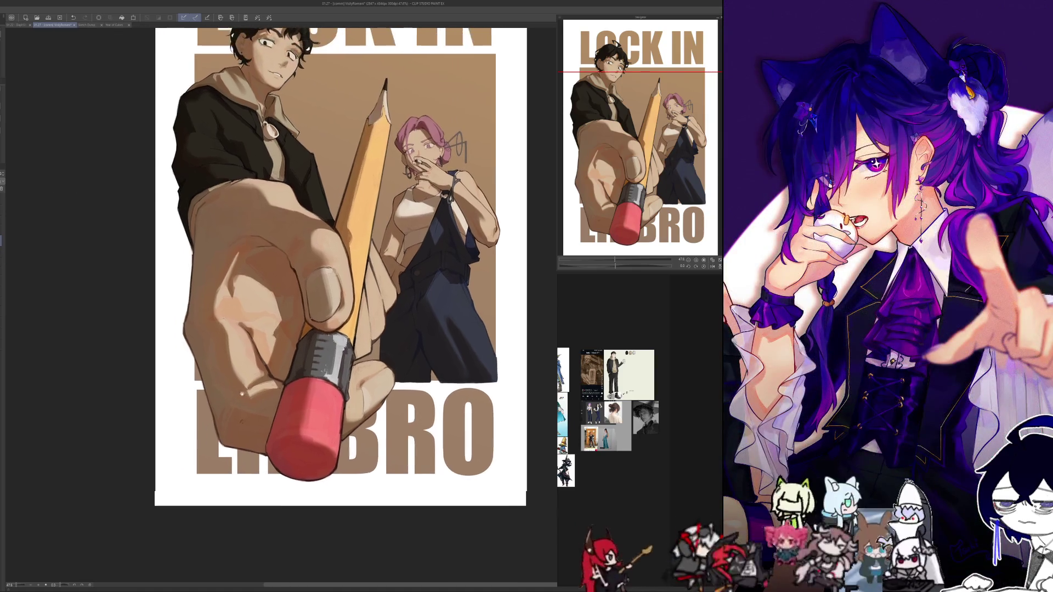
mouse_move(320, 478)
mouse_down()
mouse_move(289, 488)
mouse_move(265, 515)
mouse_up()
drag(299, 465, 251, 505)
drag(323, 469, 244, 524)
drag(266, 449, 214, 505)
drag(261, 423, 192, 521)
mouse_move(214, 351)
mouse_down()
mouse_move(173, 504)
mouse_move(159, 502)
mouse_up()
drag(186, 392, 156, 504)
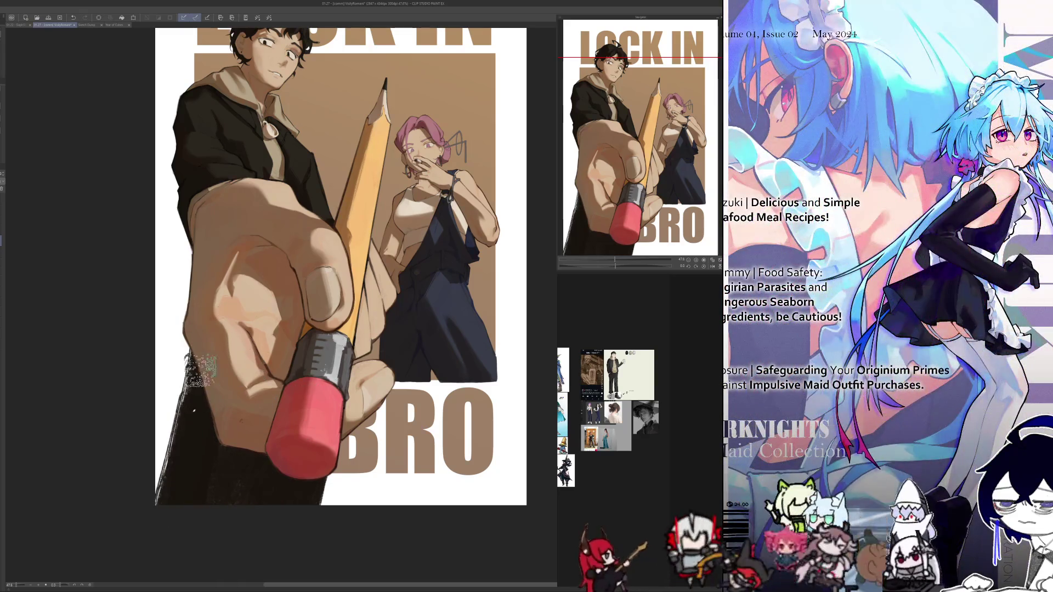
drag(200, 370, 160, 502)
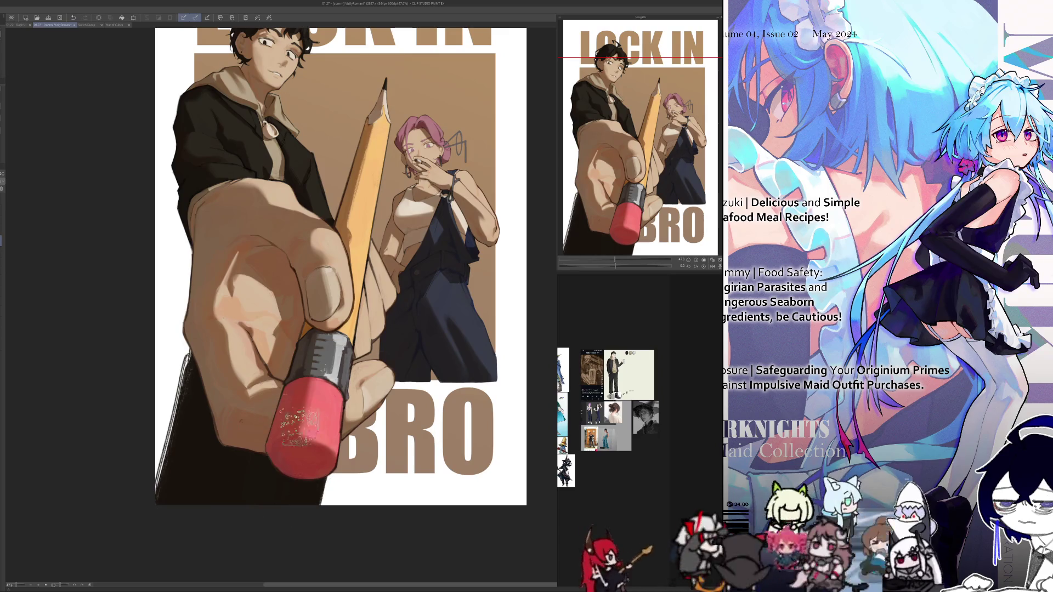
- Mirror the view to check the new shading, then flip back and recentre the poster
key(h)
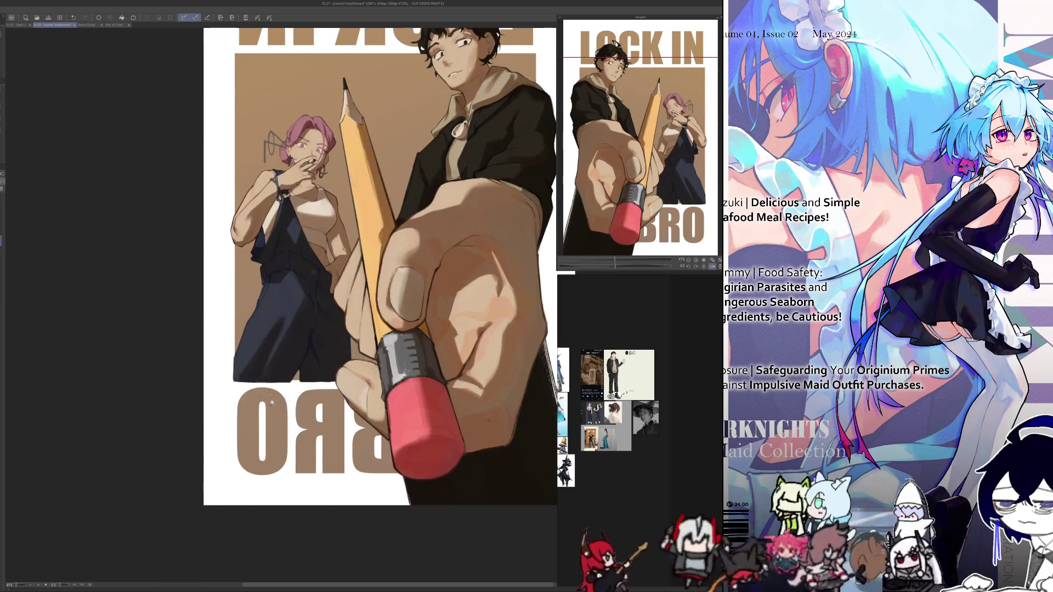
scroll(271, 402, down, 3)
drag(310, 423, 181, 384)
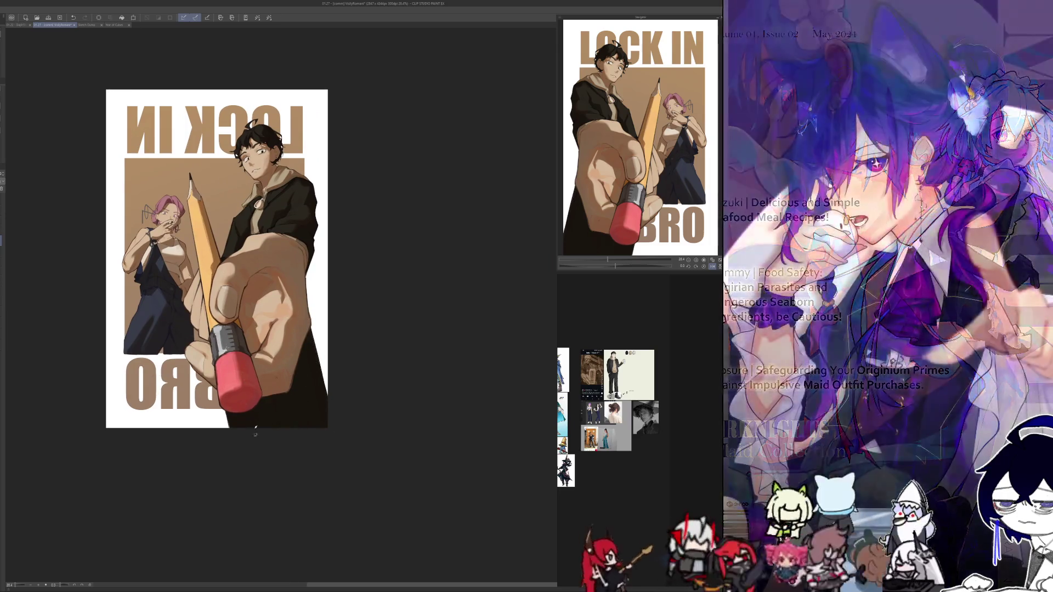
key(h)
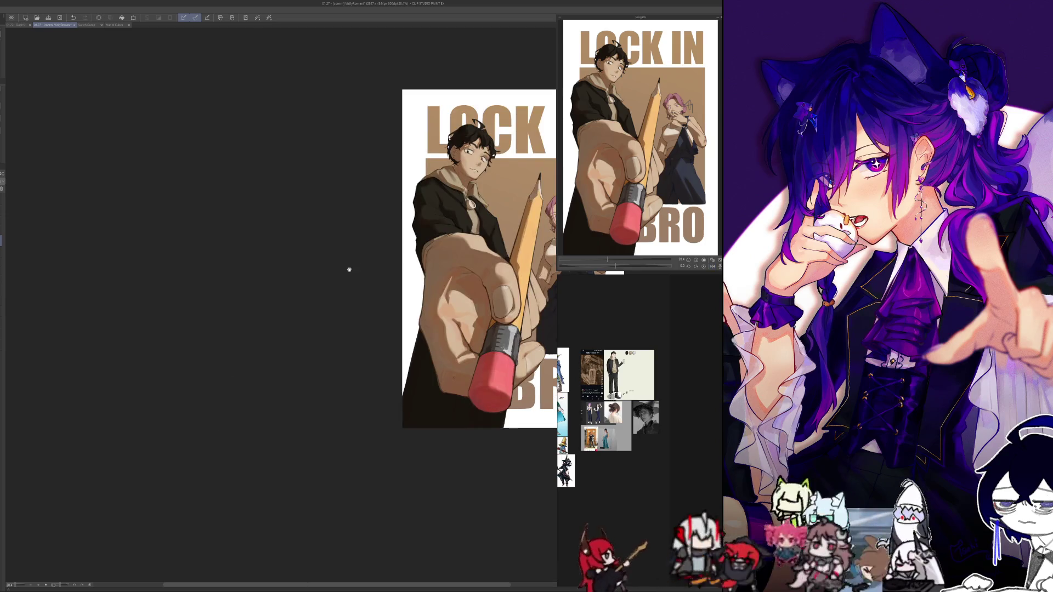
key(ctrl+0)
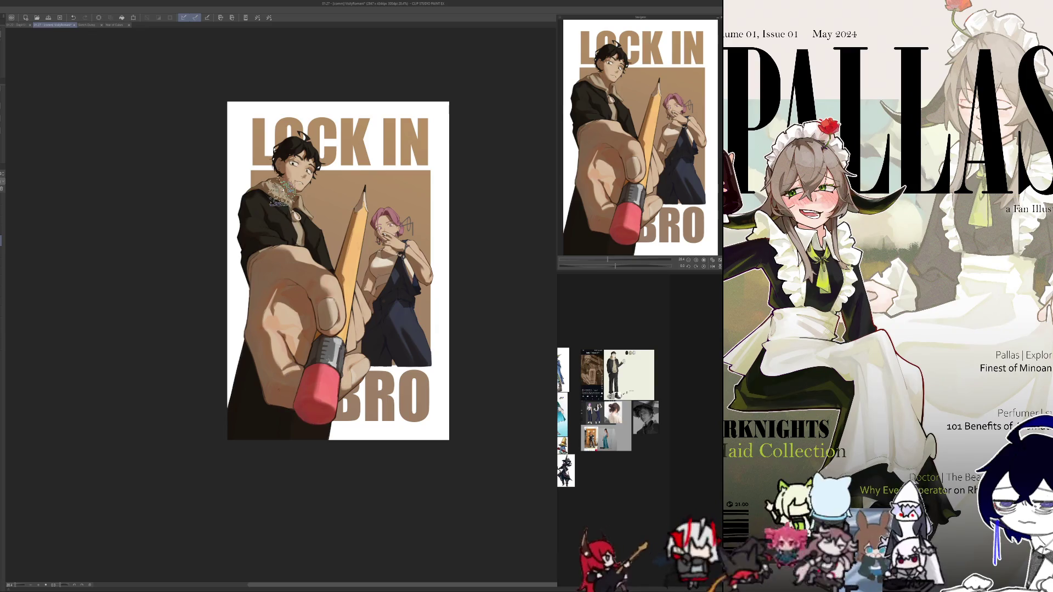
- Zoom to about 40% and repaint the pink eraser's shading, undoing a stray patch beside it
drag(250, 401, 218, 399)
drag(184, 322, 193, 329)
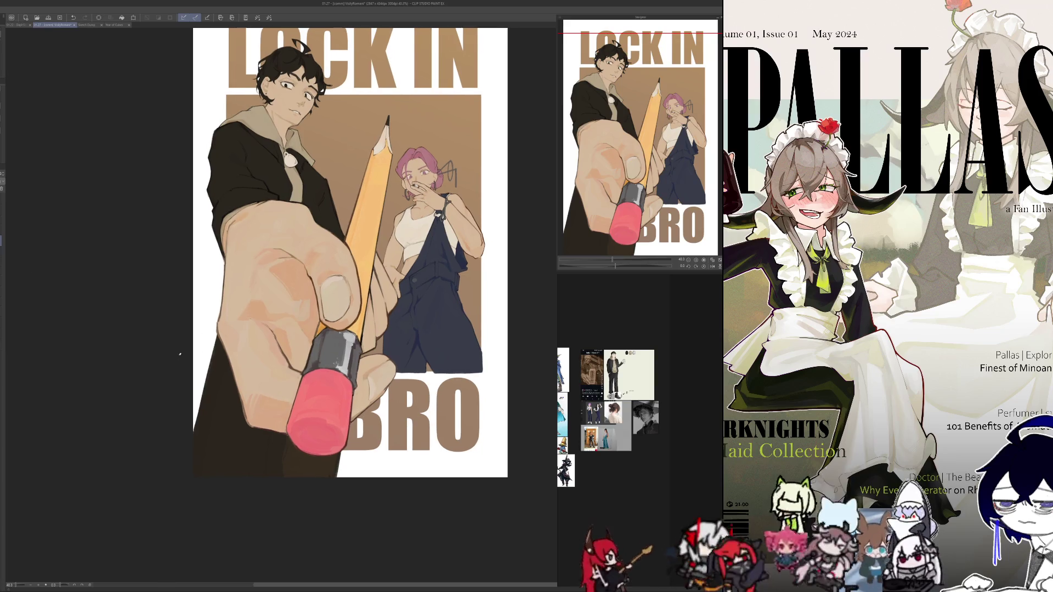
drag(276, 178, 273, 174)
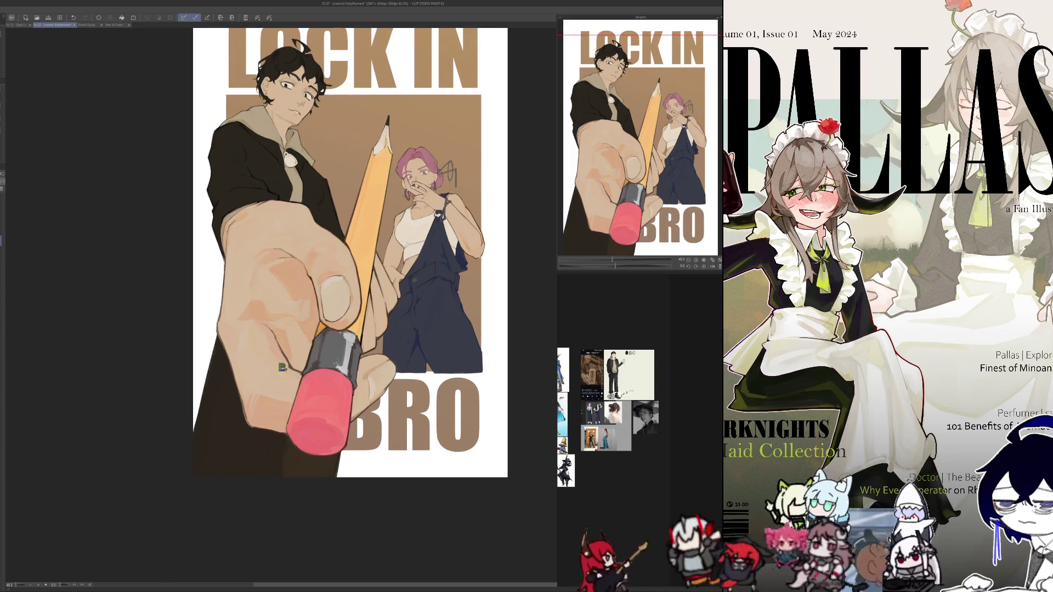
drag(280, 417, 328, 472)
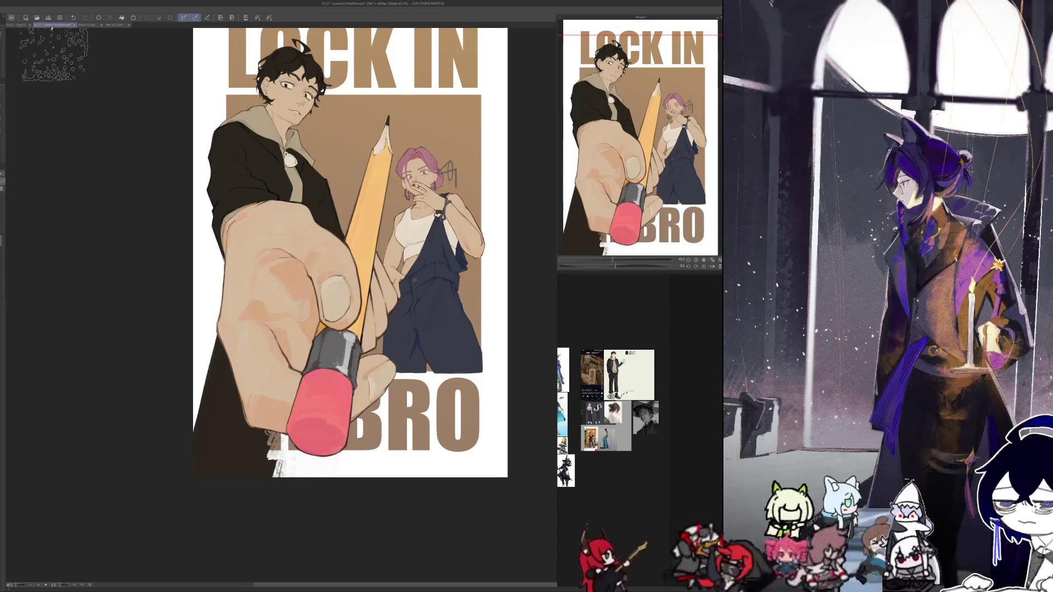
key(ctrl+z)
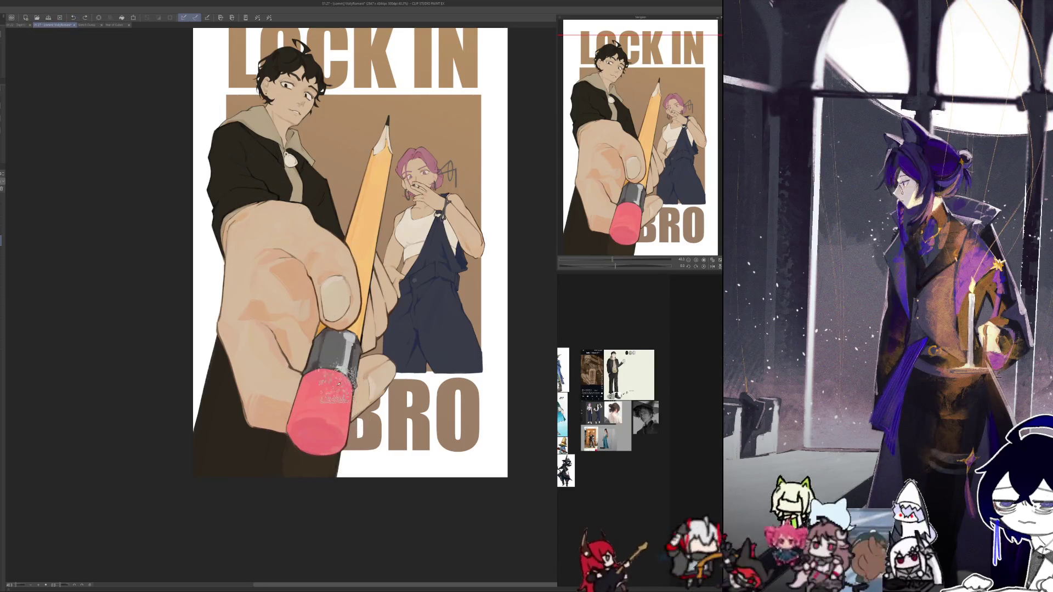
drag(335, 386, 329, 433)
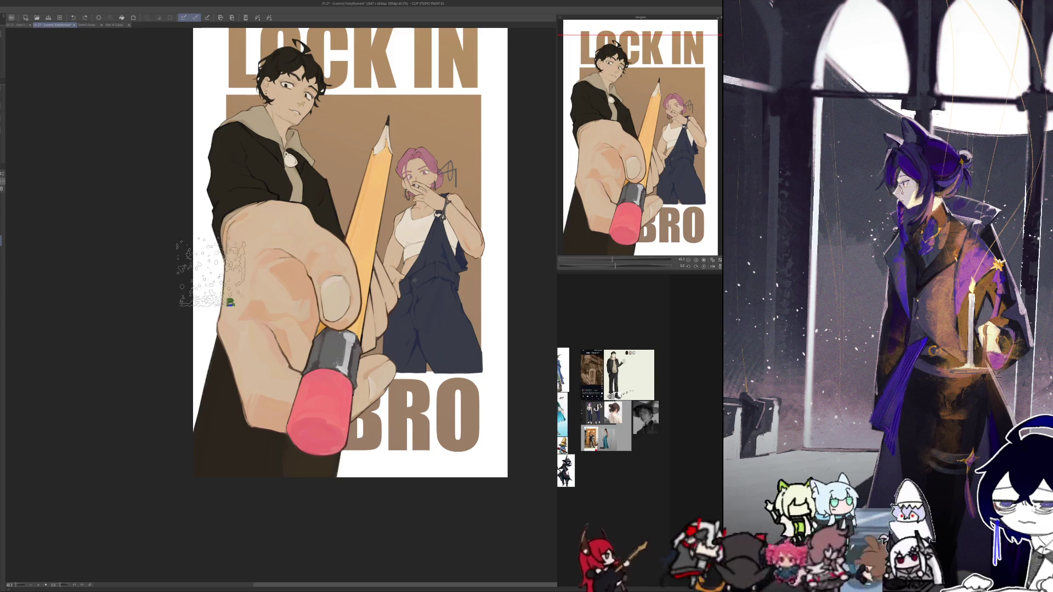
mouse_move(349, 365)
mouse_down()
mouse_move(320, 422)
mouse_move(329, 452)
mouse_up()
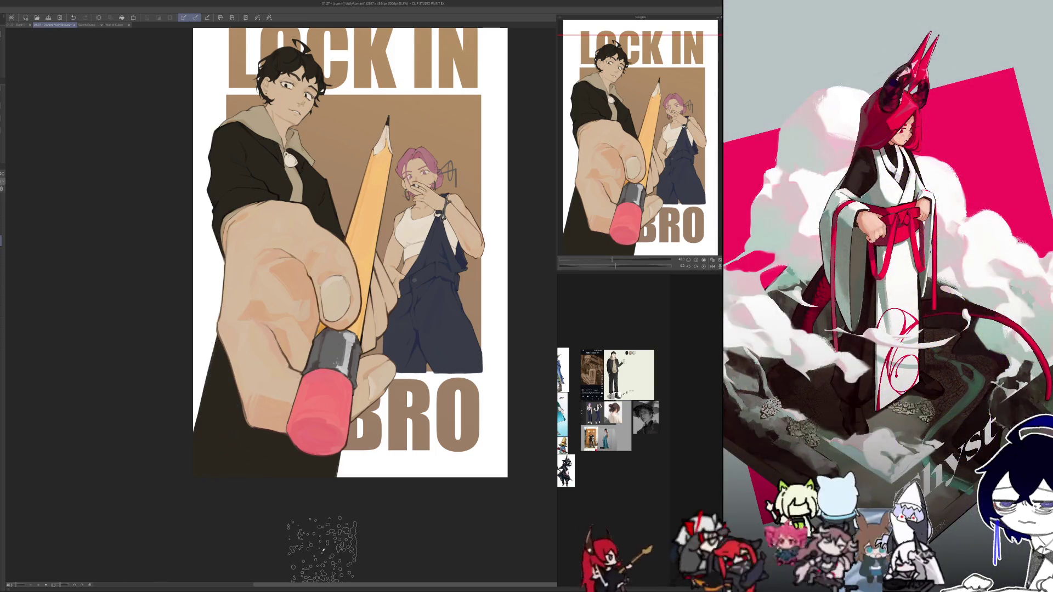
- Mirror the view back and forth to compare, then switch to the Sketch Dump document
key(h)
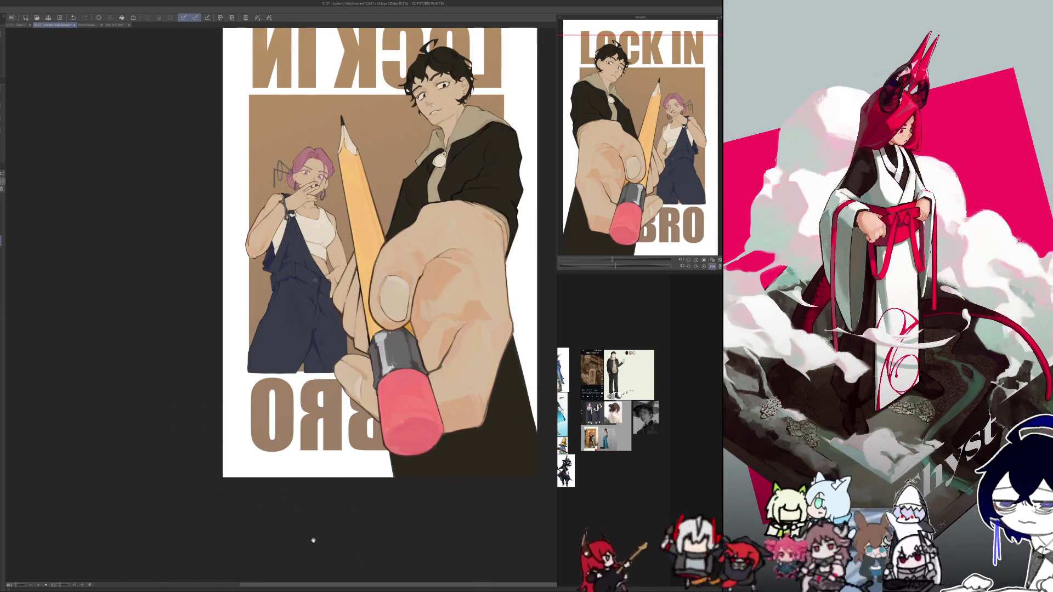
scroll(314, 539, right, 3)
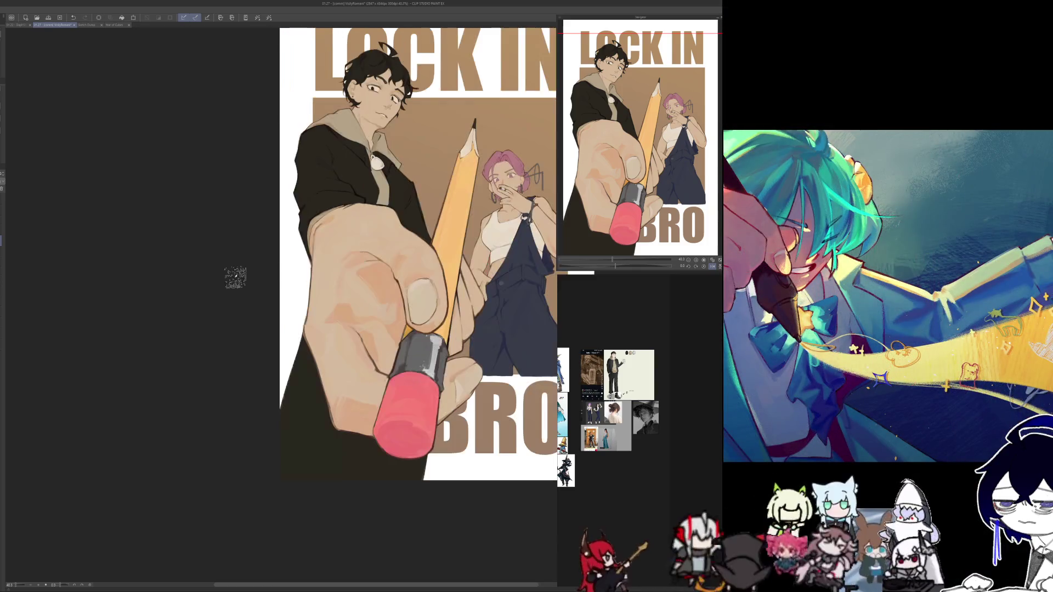
key(h)
key(h)
scroll(306, 362, right, 2)
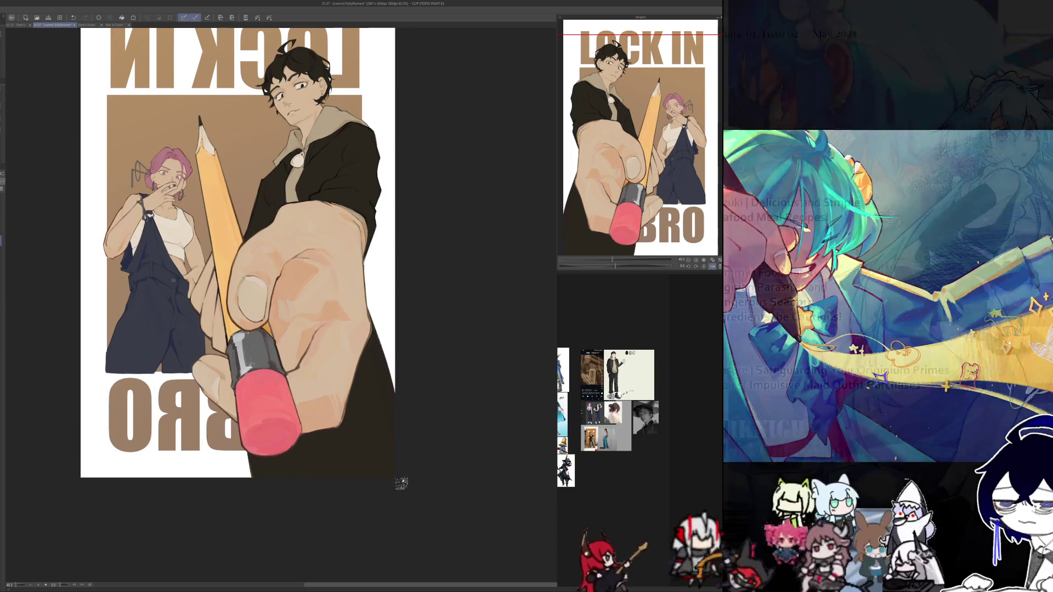
click(88, 25)
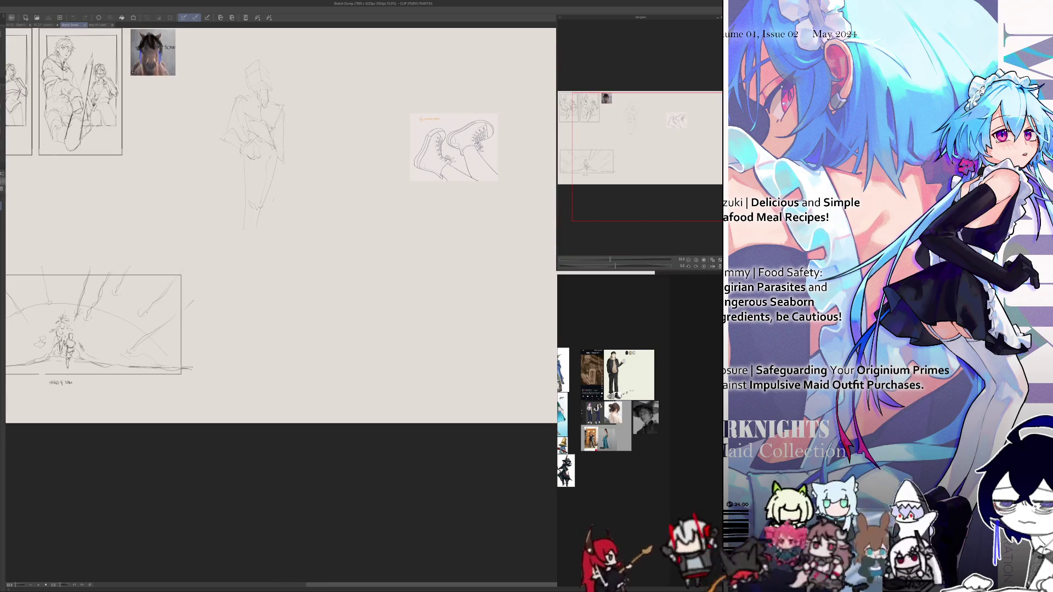
- Sketch a box layout with a 3x note, inner rectangles and up-arrows on the Sketch Dump page
scroll(305, 251, up, 3)
mouse_move(296, 286)
mouse_down()
mouse_move(297, 215)
mouse_move(369, 272)
mouse_up()
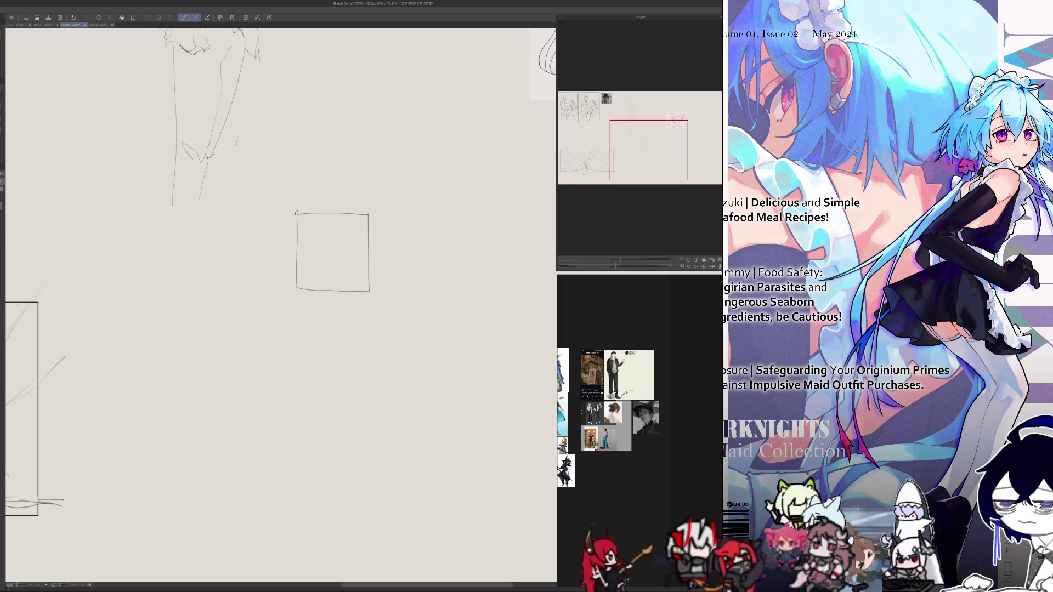
mouse_move(296, 213)
mouse_down()
mouse_move(368, 215)
mouse_move(310, 209)
mouse_move(316, 257)
mouse_move(351, 256)
mouse_move(351, 217)
mouse_up()
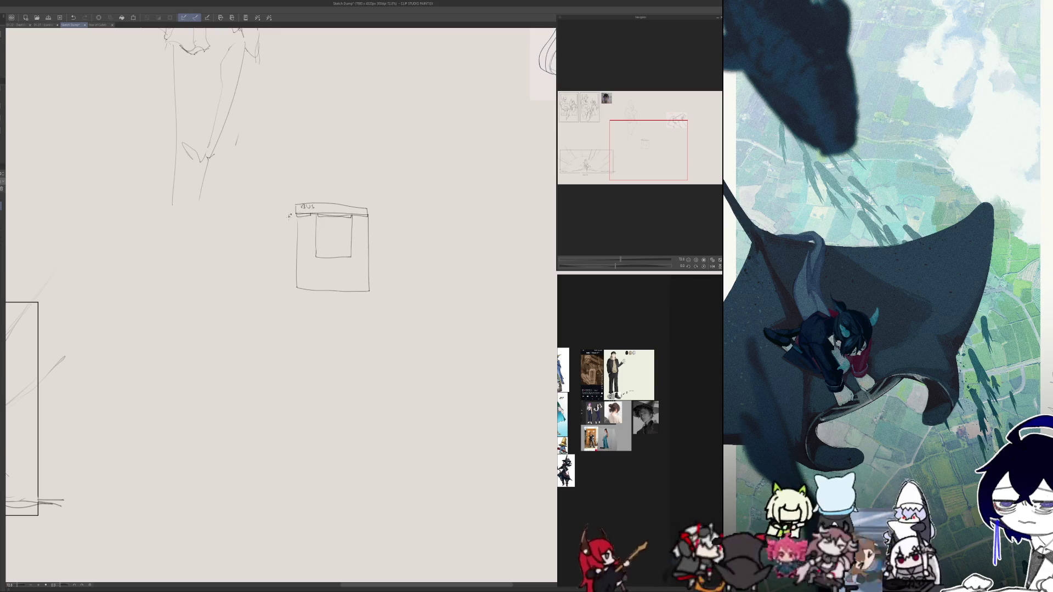
drag(371, 212, 372, 217)
drag(374, 212, 378, 217)
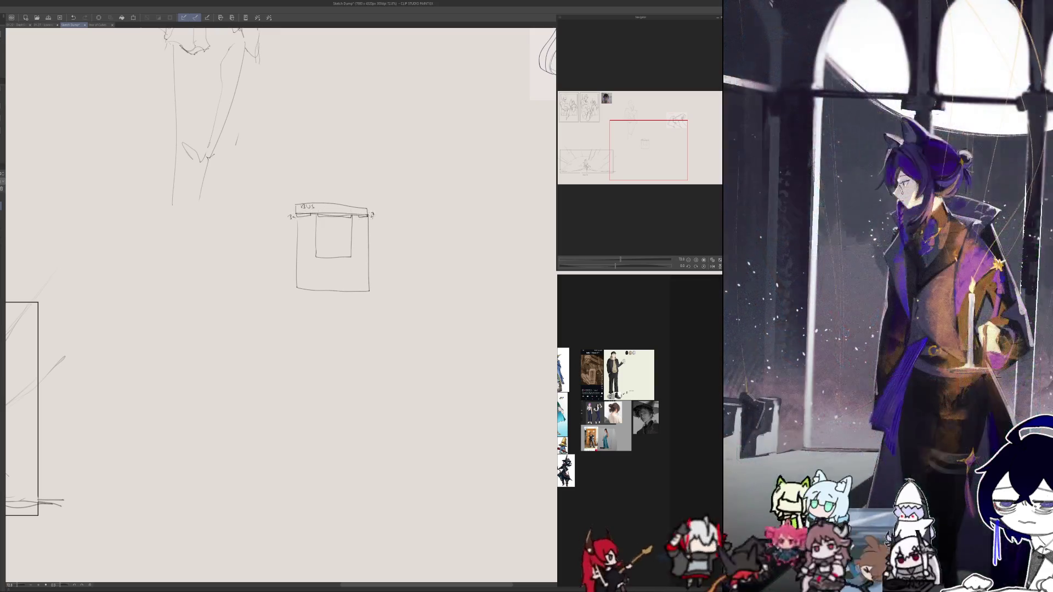
mouse_move(298, 260)
mouse_down()
mouse_move(302, 287)
mouse_move(350, 271)
mouse_move(352, 245)
mouse_move(351, 289)
mouse_up()
drag(296, 246, 316, 246)
drag(315, 251, 315, 288)
key(ctrl+z)
key(ctrl+z)
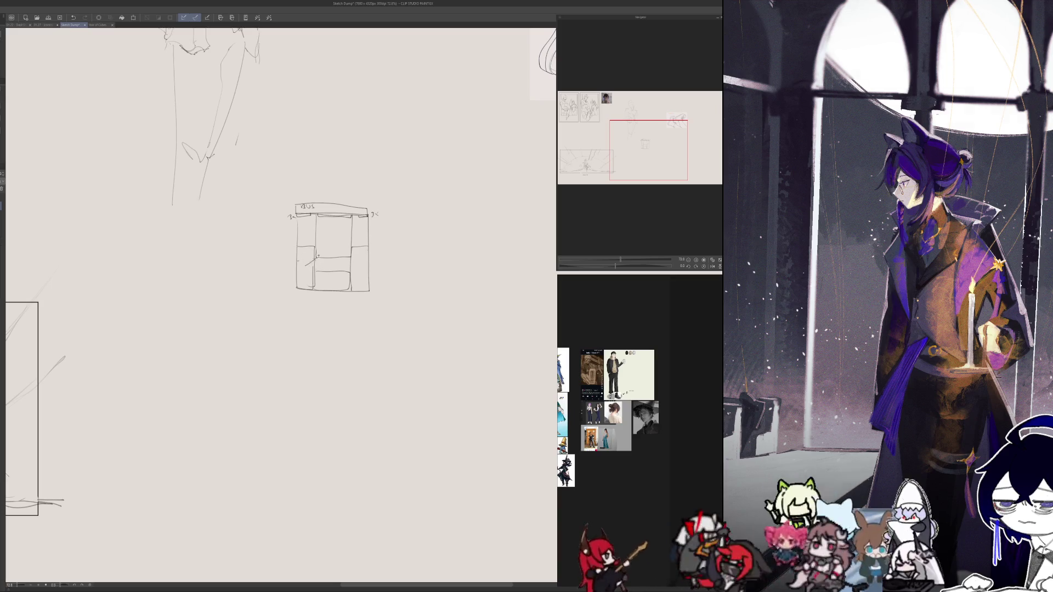
drag(325, 276, 326, 265)
drag(323, 270, 339, 264)
drag(336, 269, 359, 257)
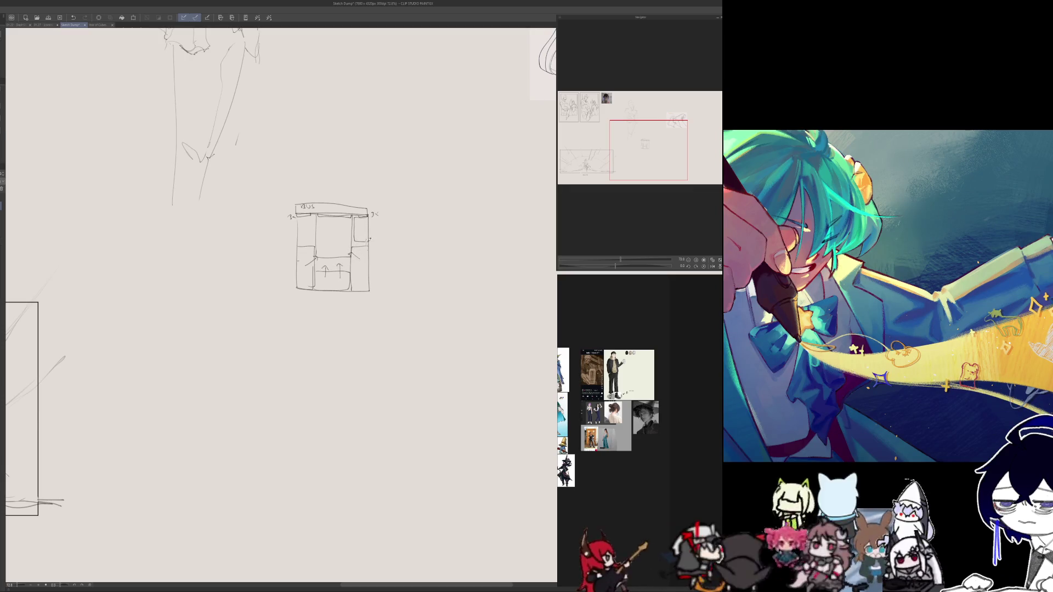
drag(298, 221, 313, 239)
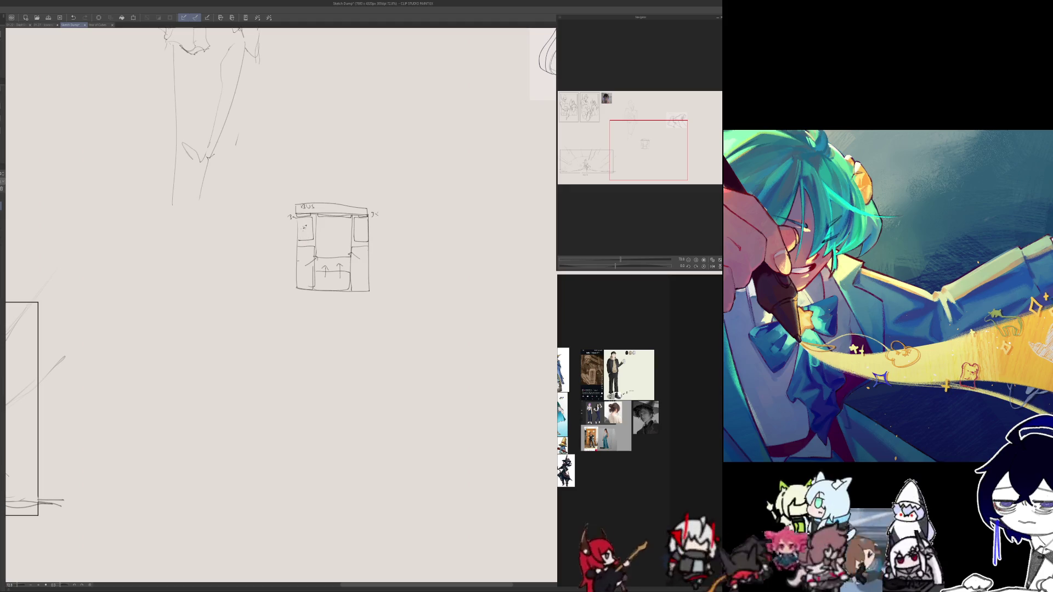
click(317, 207)
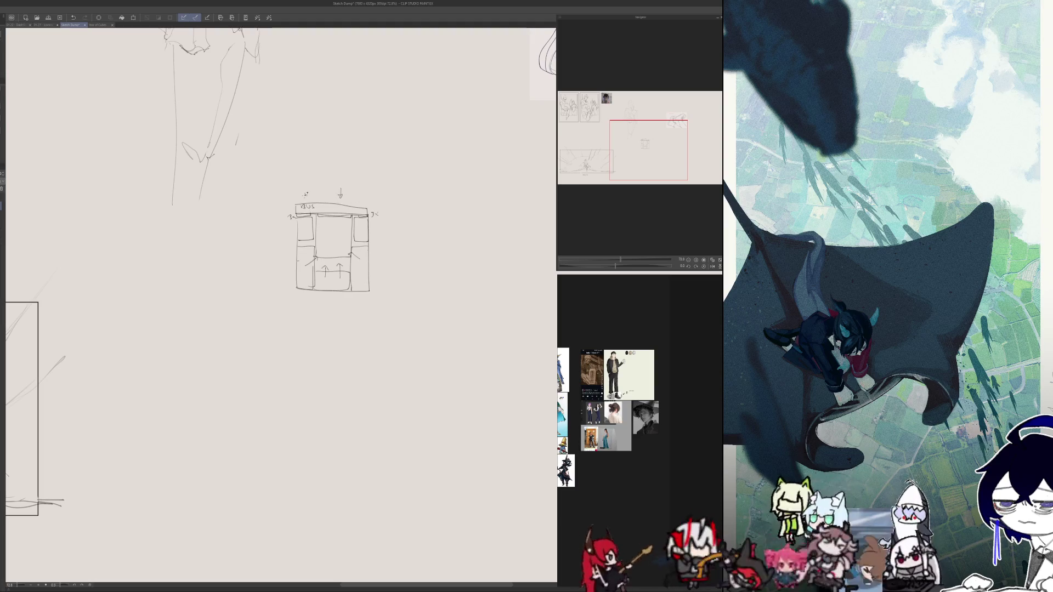
- Lasso and delete the box sketch, then switch to the Year of Cubes document
key(m)
drag(307, 162, 290, 343)
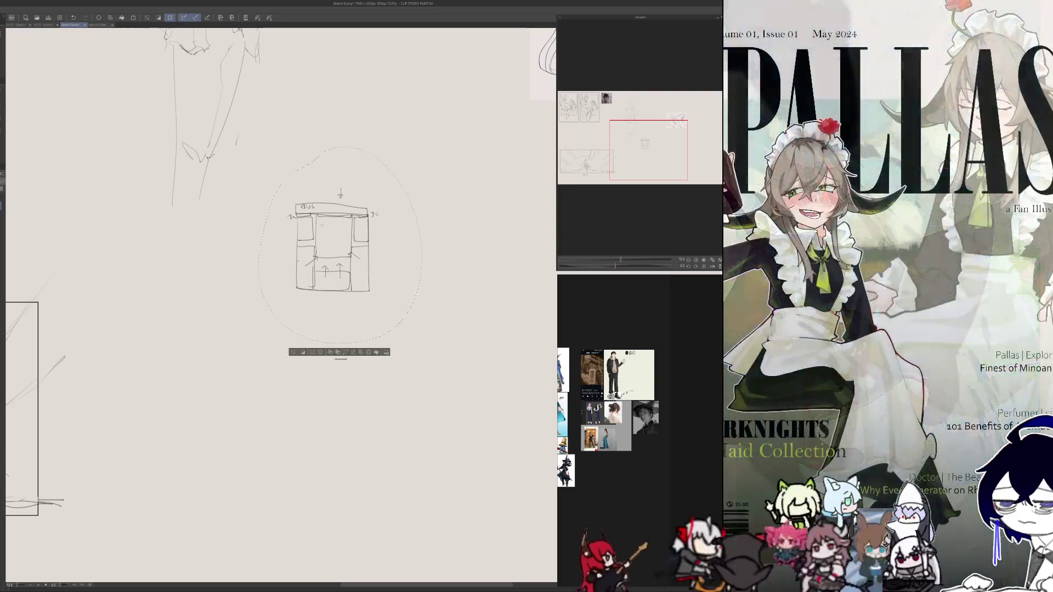
key(Delete)
key(ctrl+d)
drag(276, 423, 282, 514)
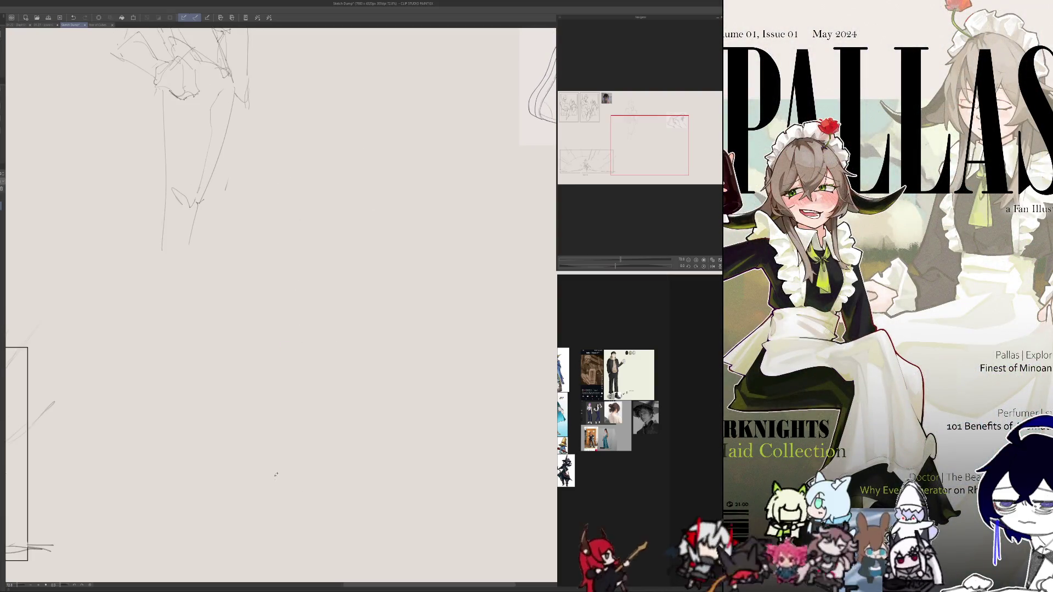
scroll(282, 514, down, 5)
key(ctrl+Tab)
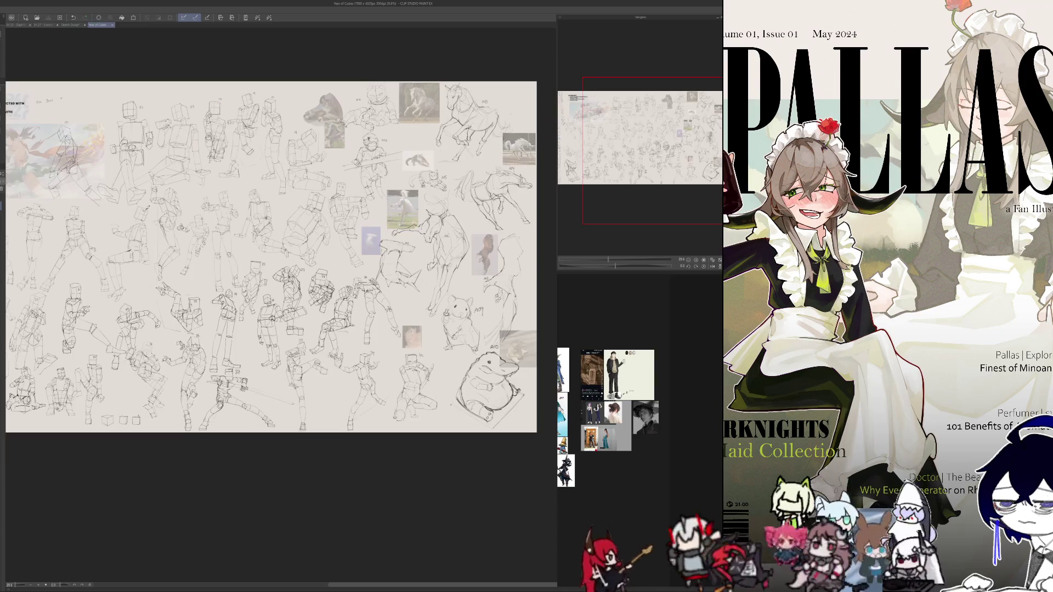
- Return to the LOCK IN poster, unmirror the view and pan to its lower left
key(ctrl+Tab)
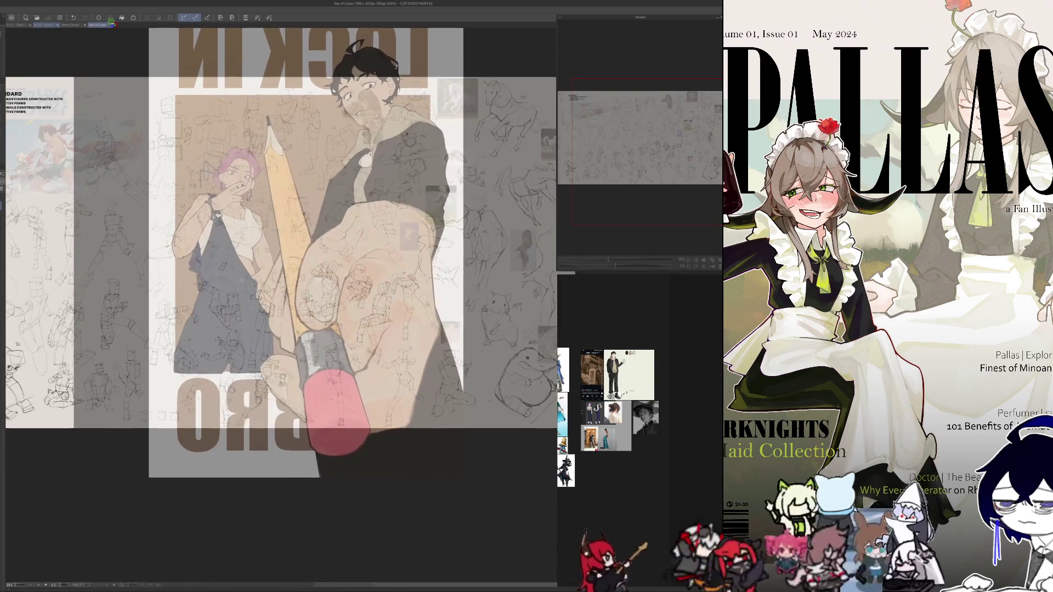
key(h)
scroll(337, 302, up, 2)
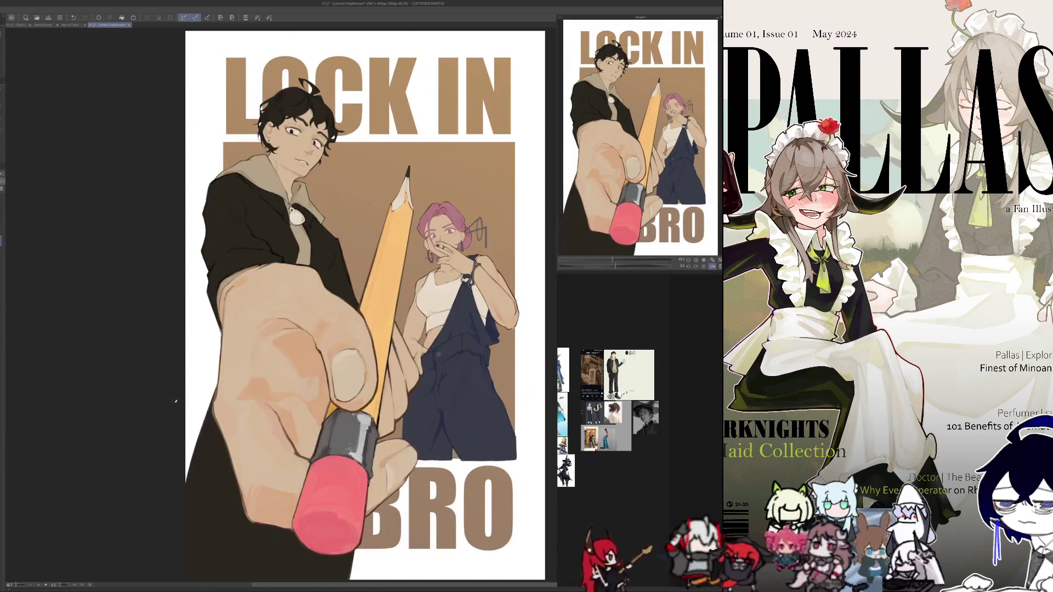
drag(168, 472, 193, 406)
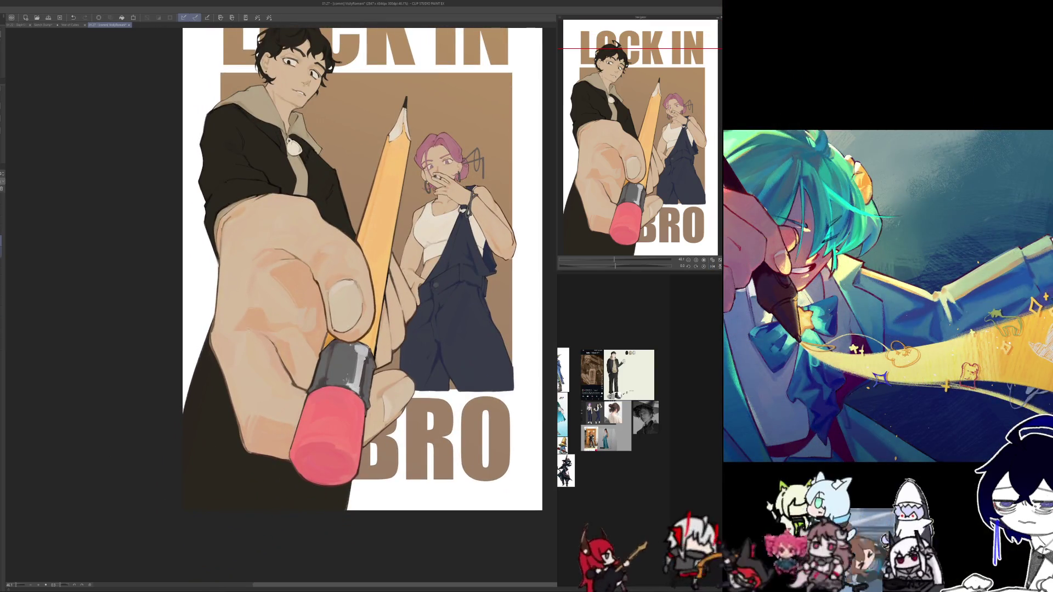
- Fill the dark area below the hand with brown, then undo the fill and the black area
click(183, 505)
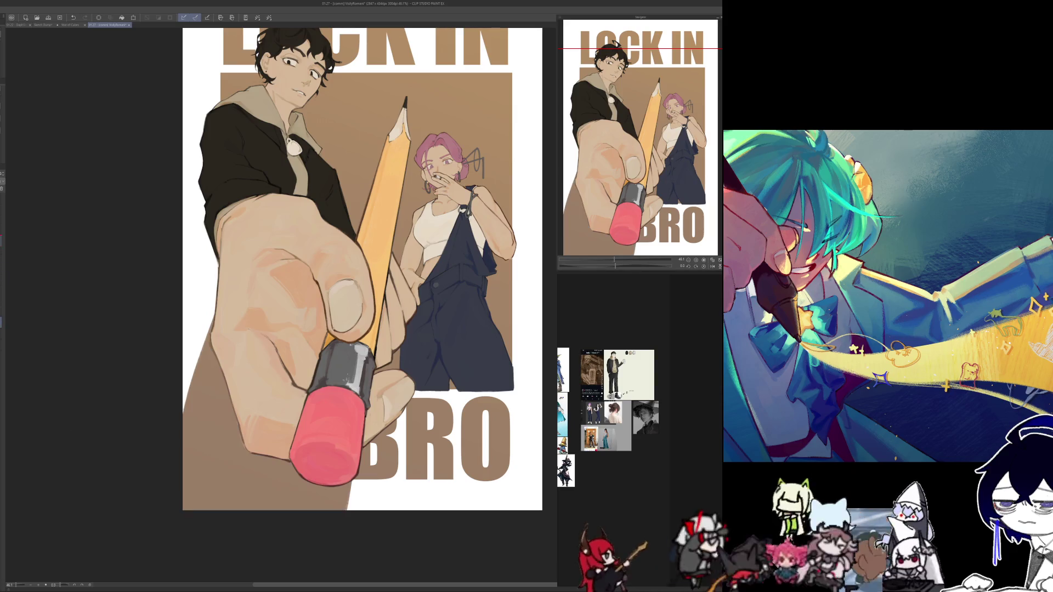
key(ctrl+z)
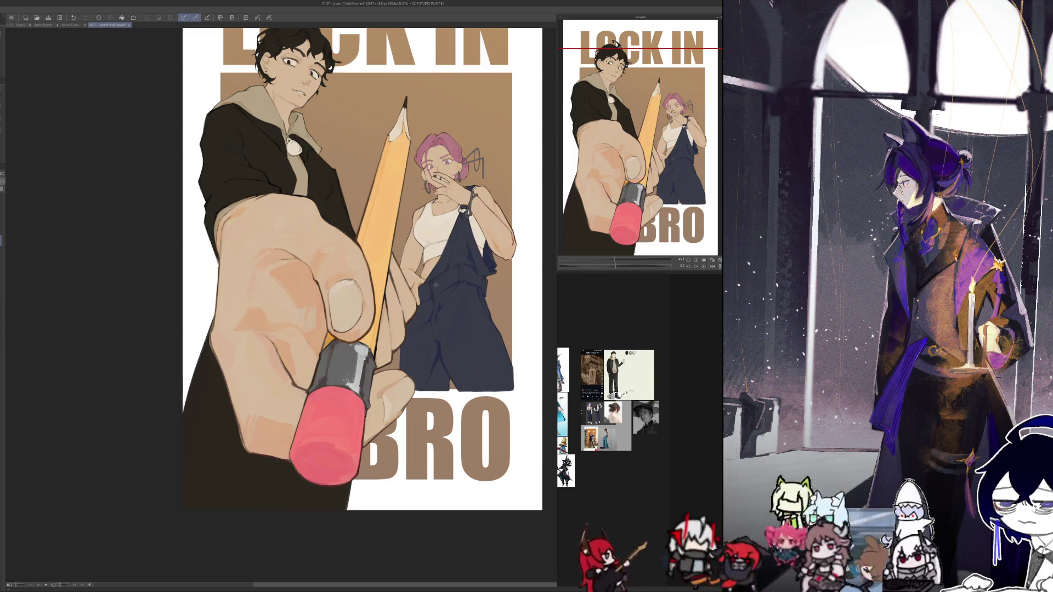
key(ctrl+z)
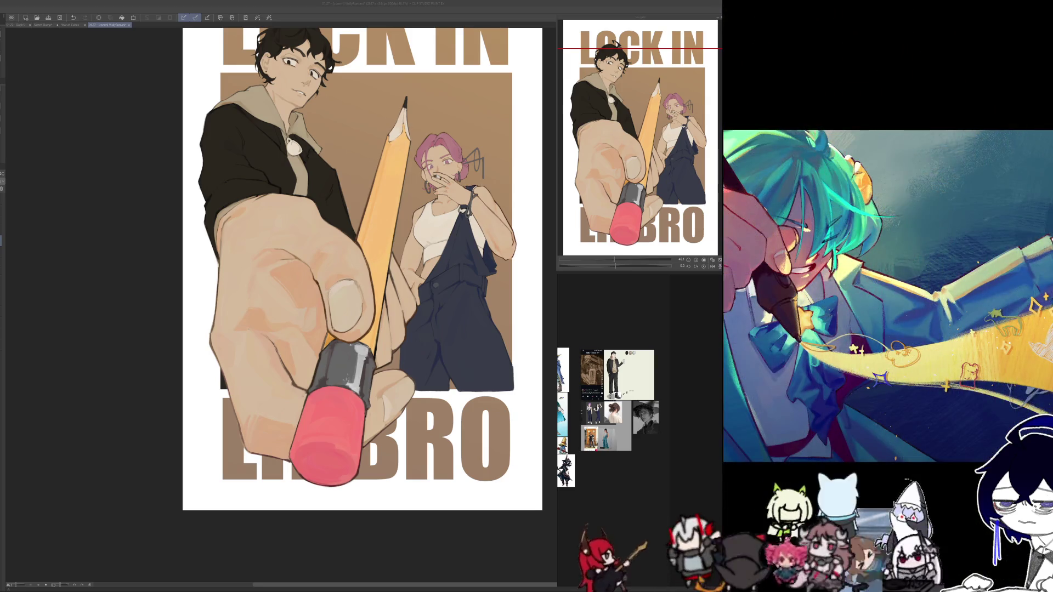
- Bring back the black fill in the lower-left corner so only BRO shows
drag(214, 235, 351, 510)
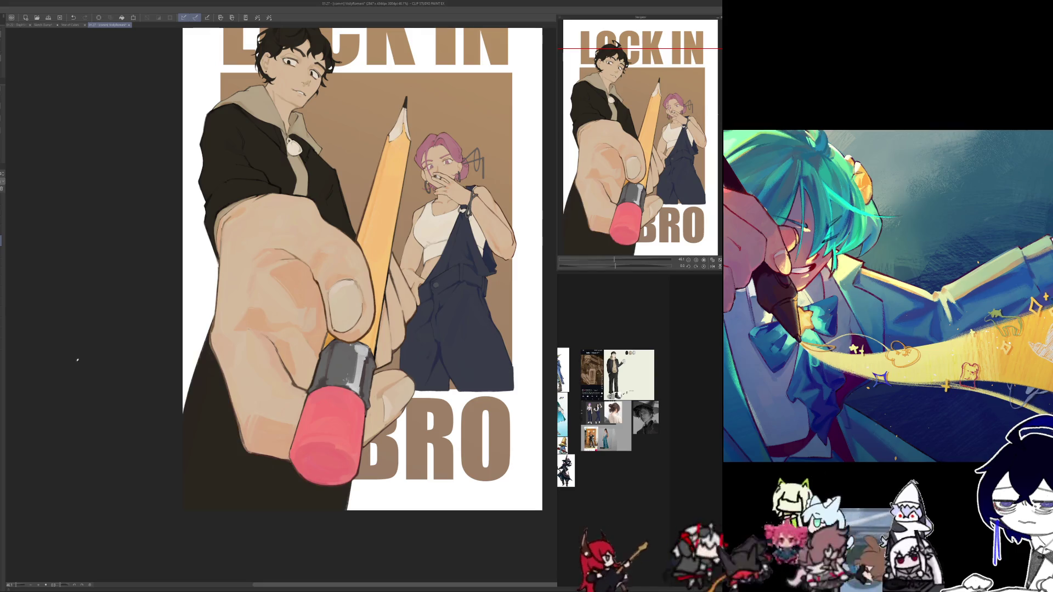
drag(145, 508, 147, 485)
drag(119, 425, 154, 456)
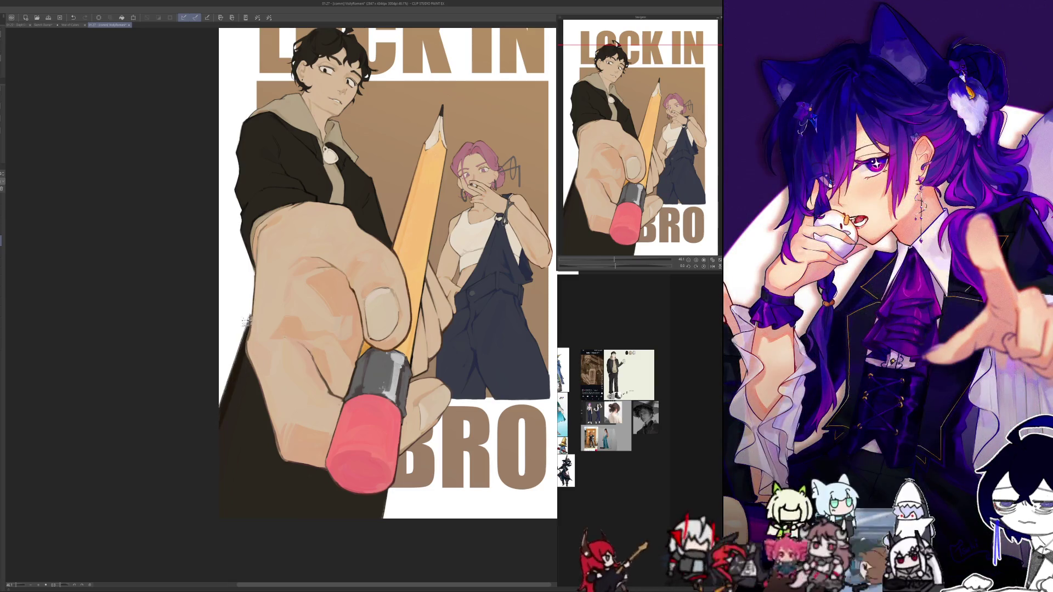
- Lighten the shading beside the hand and add a thin dark stroke on the shirt, checking mirrored
drag(245, 340, 248, 363)
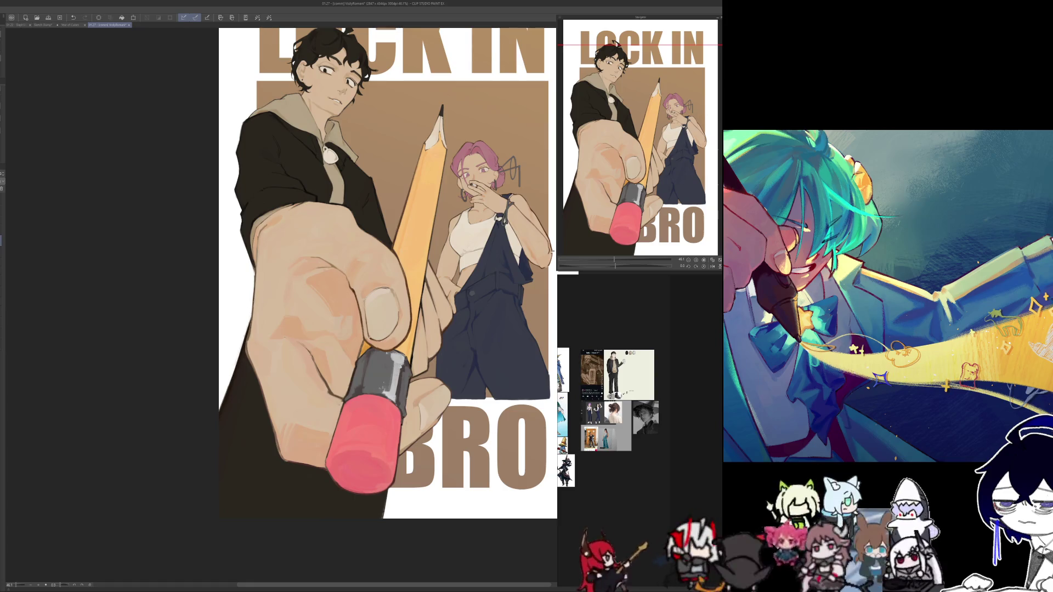
key(h)
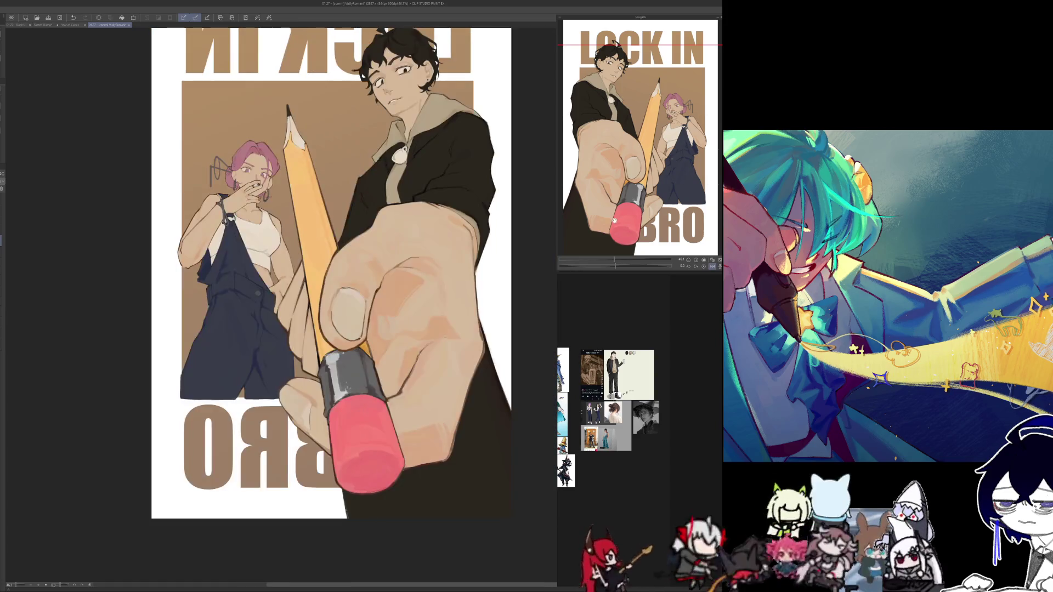
drag(415, 468, 430, 518)
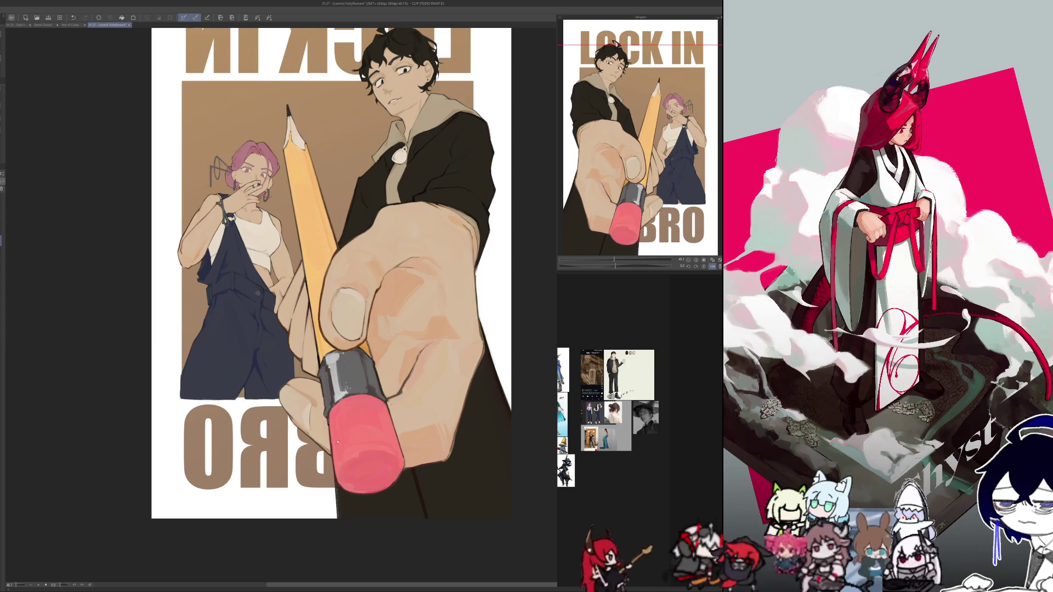
key(h)
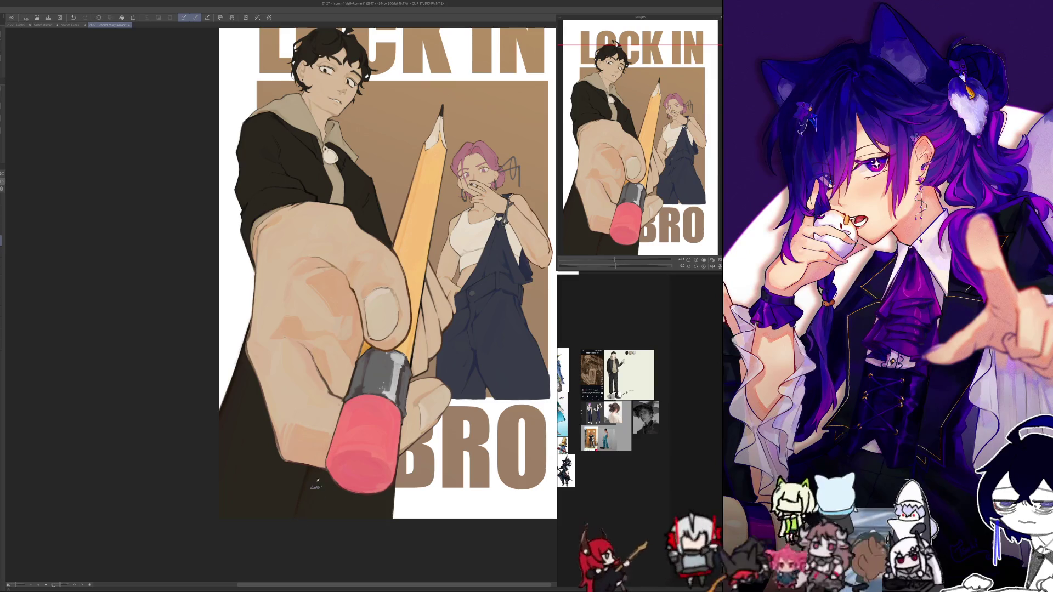
scroll(269, 550, up, 2)
scroll(224, 534, down, 1)
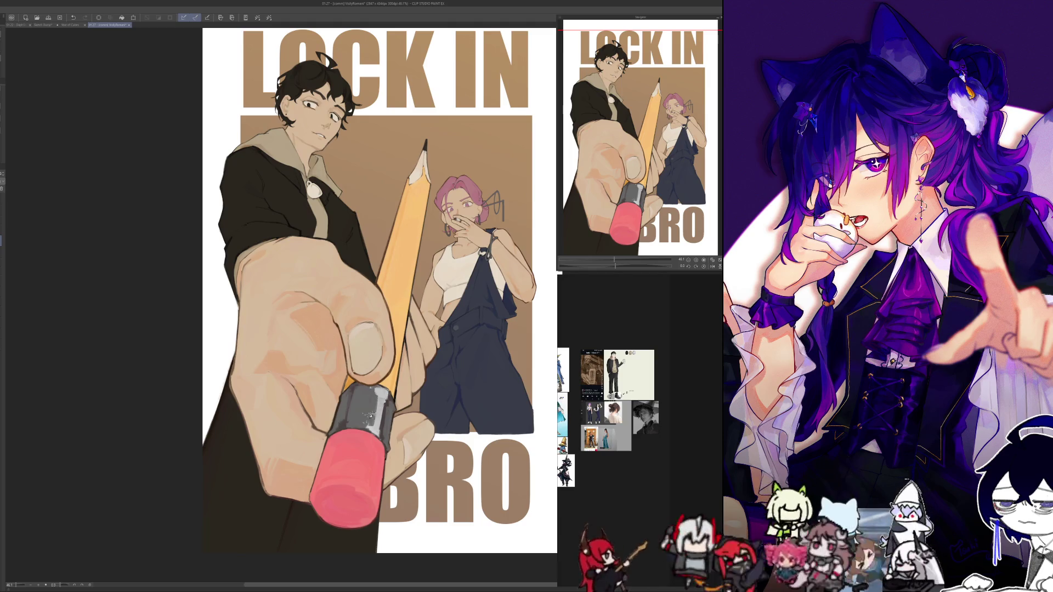
key(h)
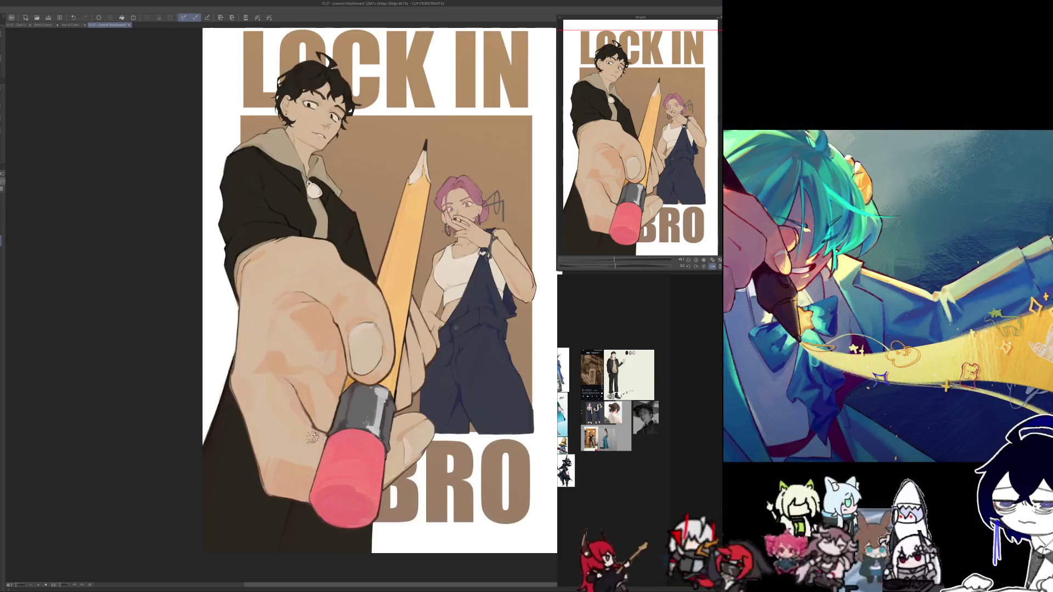
key(h)
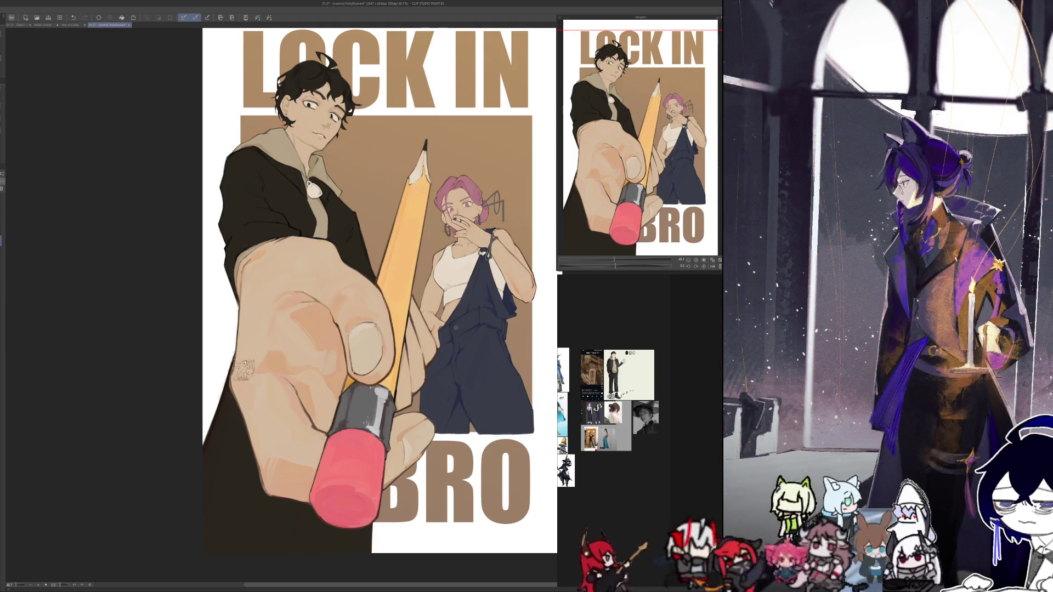
key(h)
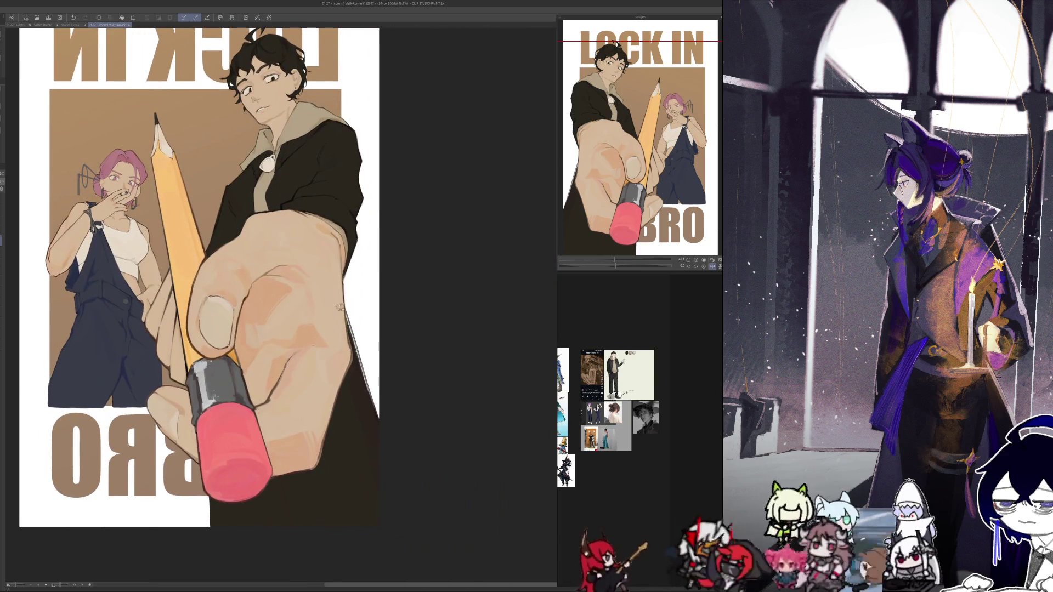
- Darken the left edge of the man's figure, comparing it in a mirrored view
key(h)
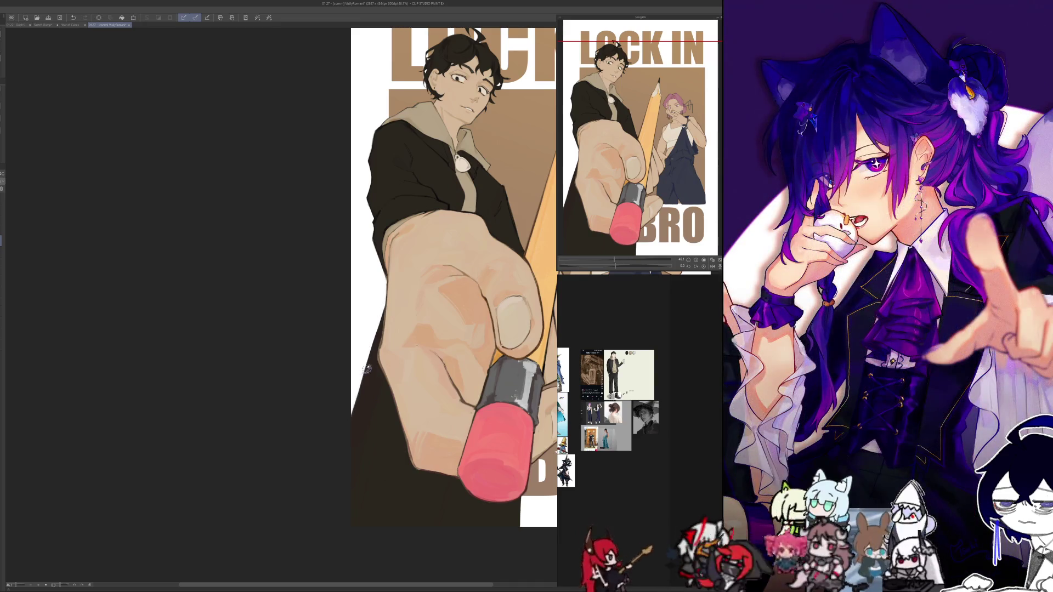
drag(354, 414, 366, 370)
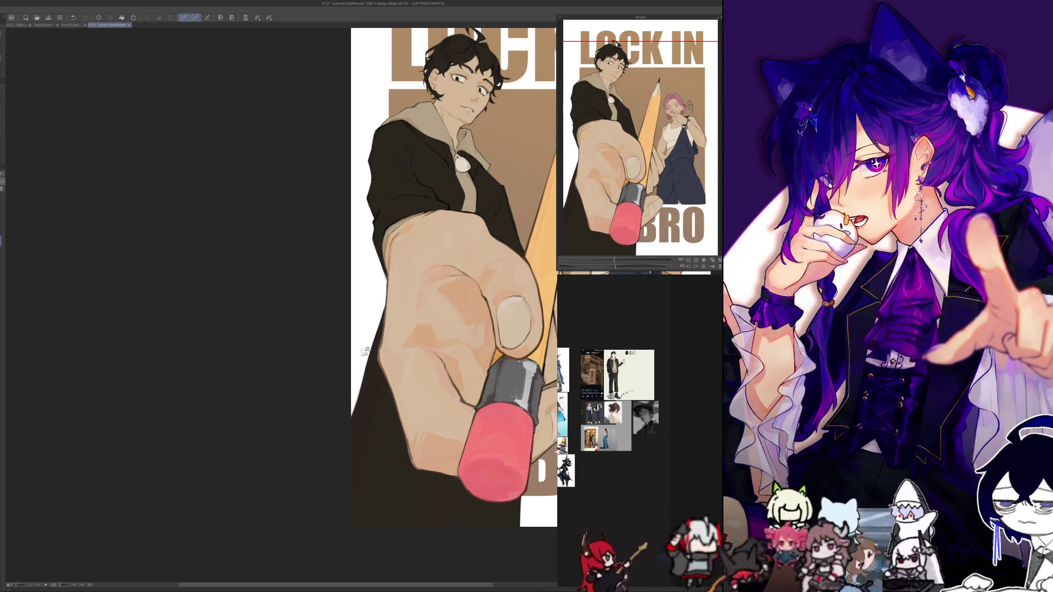
key(h)
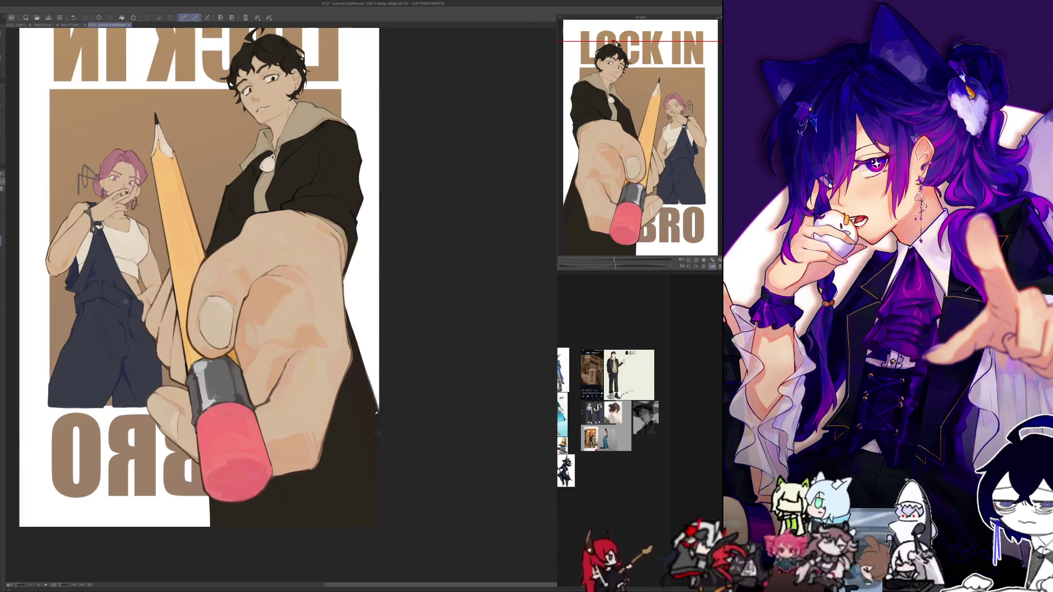
key(h)
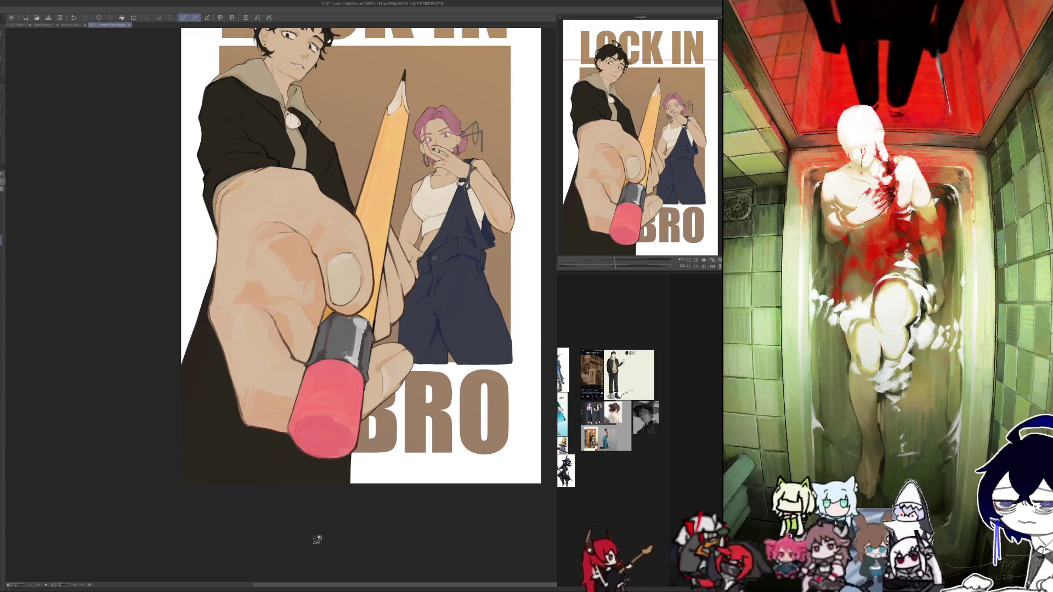
key(h)
key(h)
drag(298, 542, 171, 500)
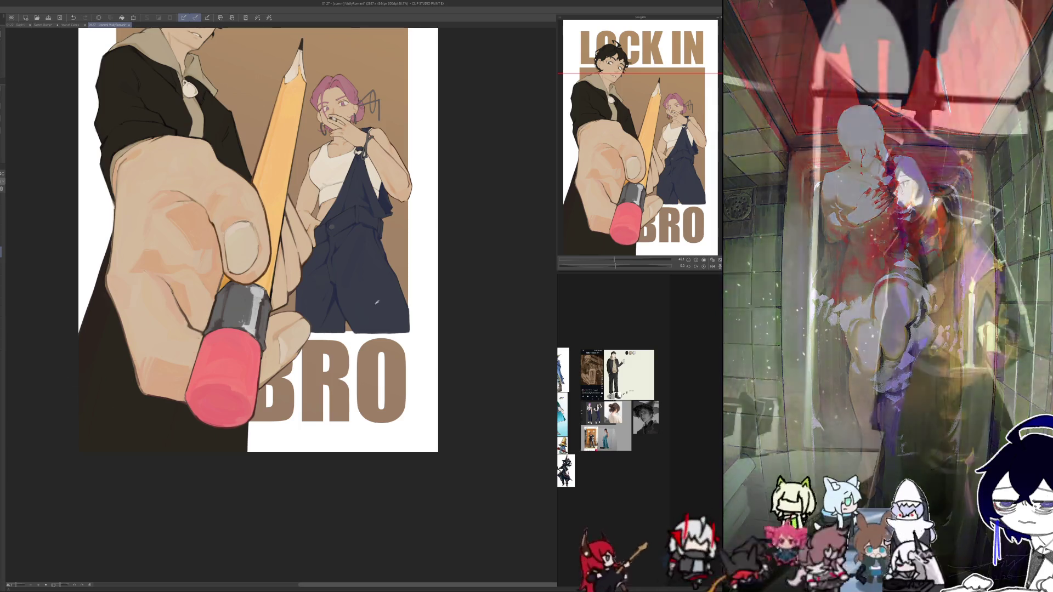
key(h)
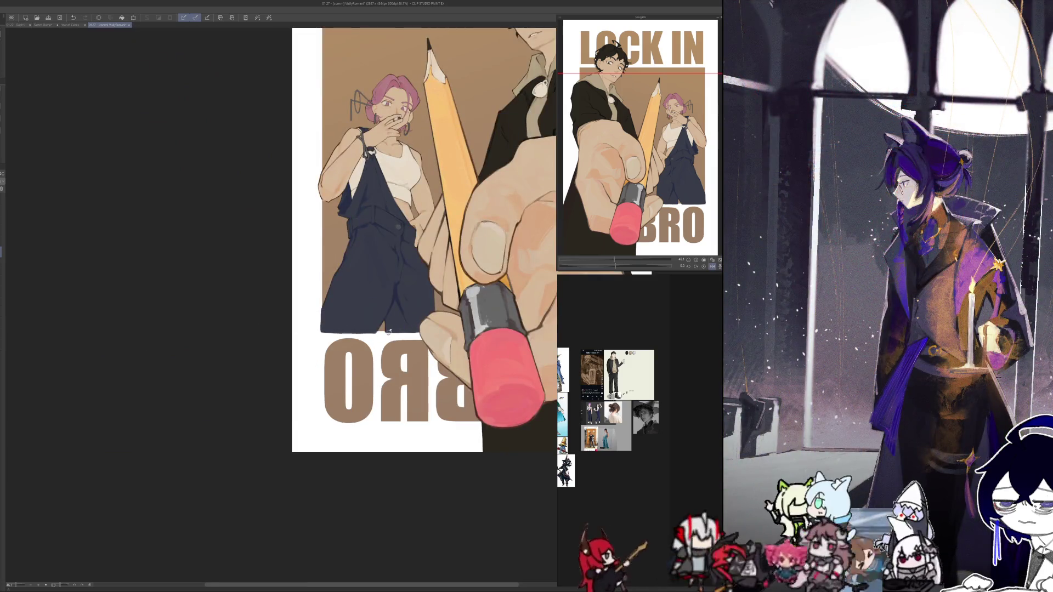
key(h)
scroll(392, 293, up, 1)
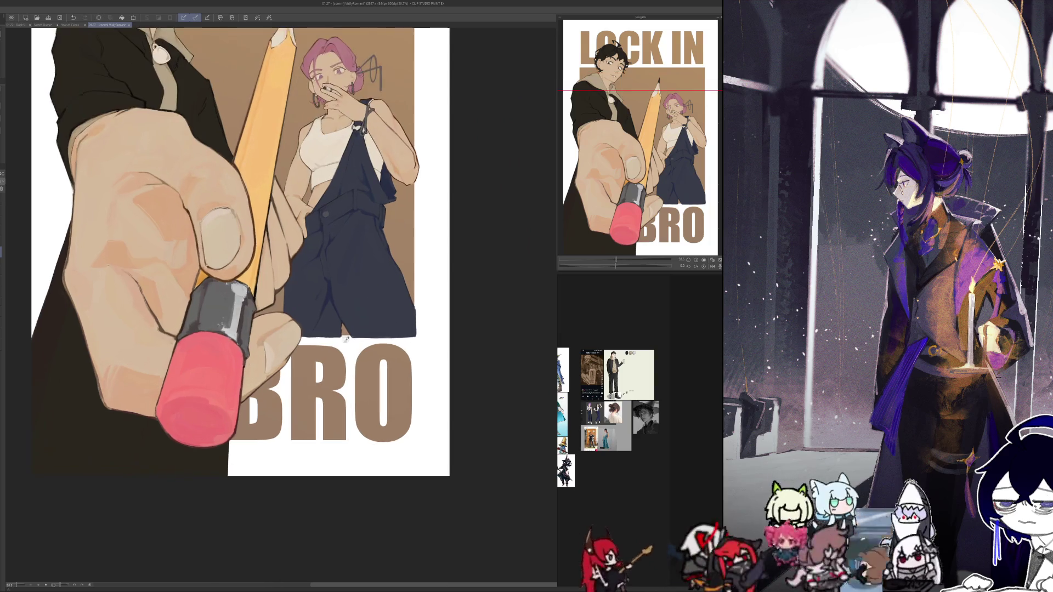
scroll(342, 422, up, 1)
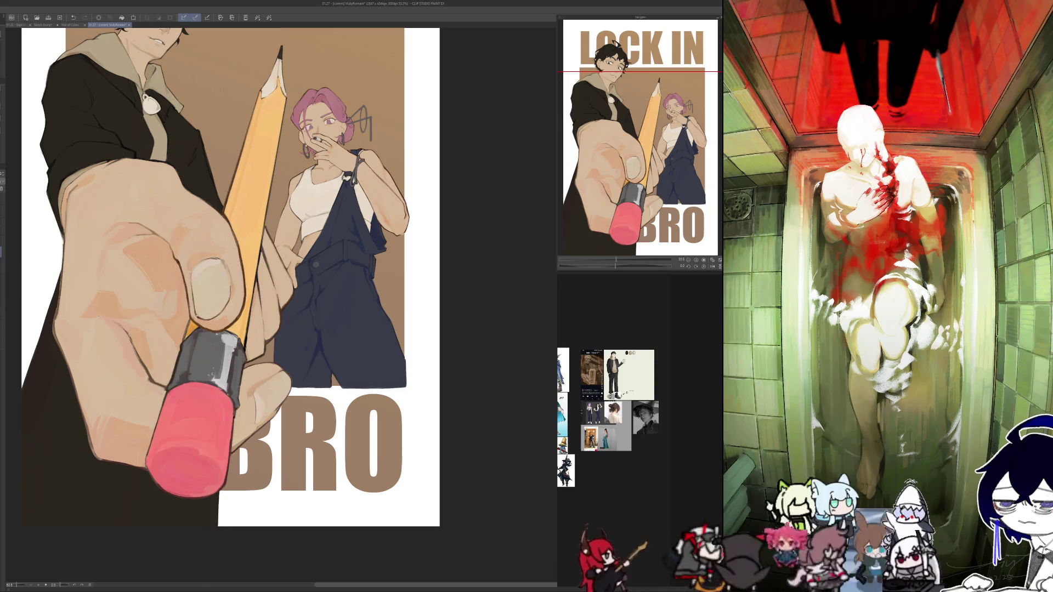
- Select the white area around the brown panel, then clear the selection
click(243, 463)
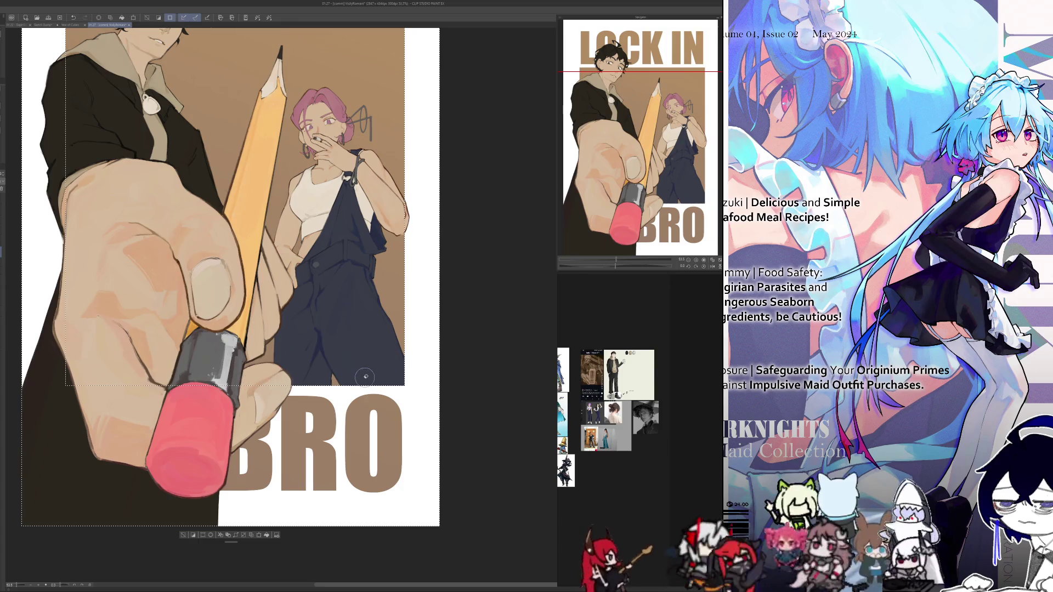
click(183, 535)
scroll(178, 540, right, 2)
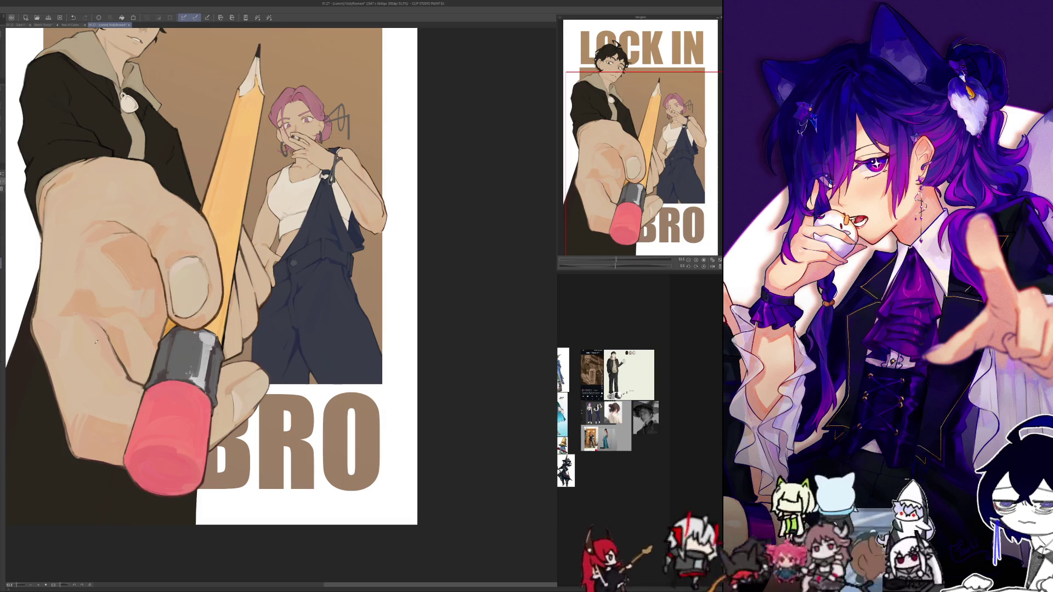
key(h)
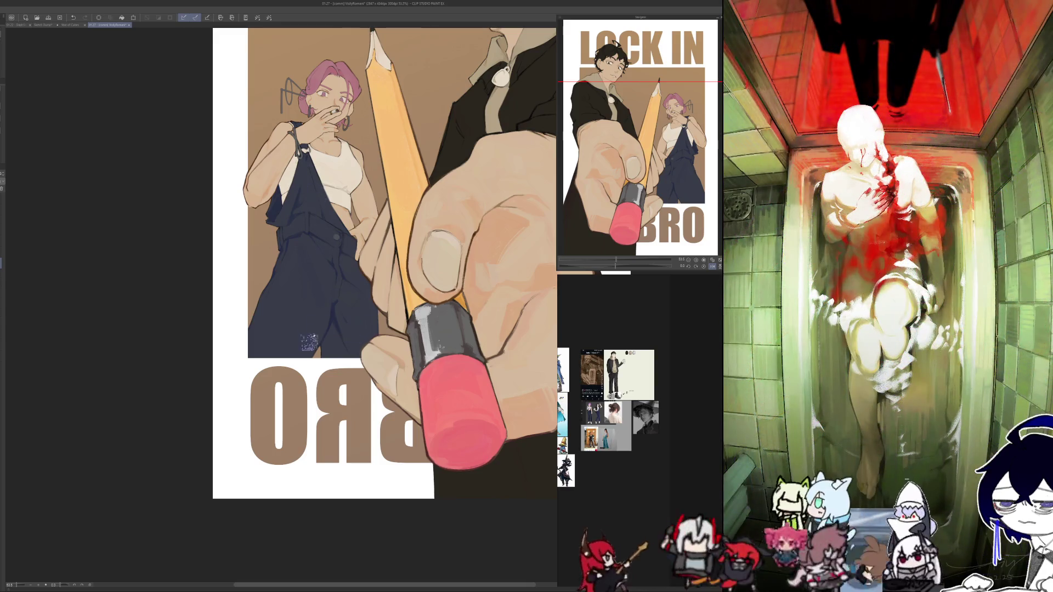
- Hatch the lower-left area along the poster's left edge into a solid dark fill
drag(248, 335, 215, 466)
drag(307, 370, 225, 482)
drag(266, 359, 228, 434)
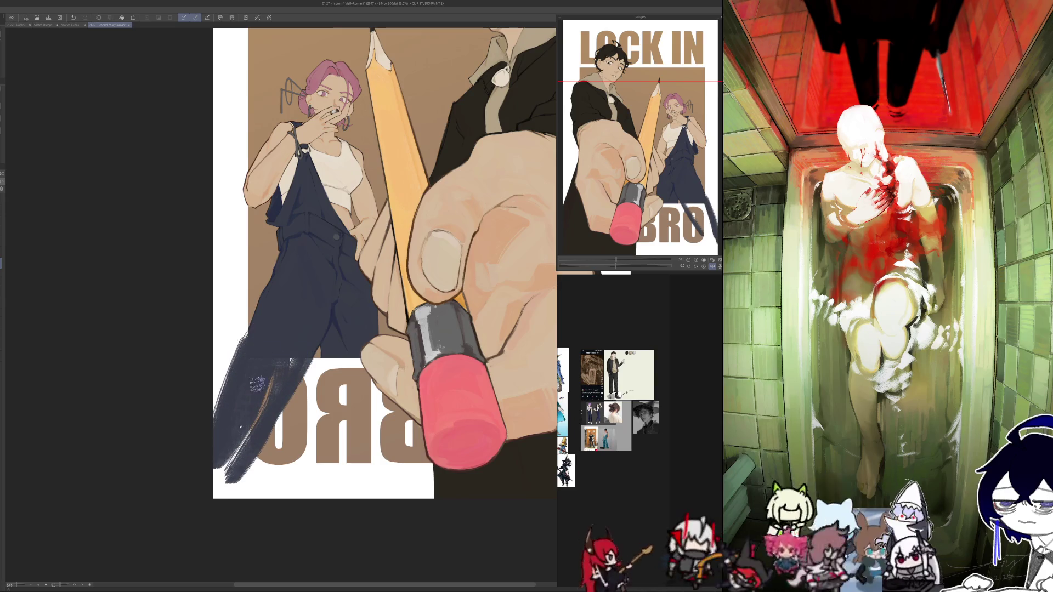
drag(269, 384, 225, 464)
drag(257, 425, 219, 493)
mouse_move(255, 458)
mouse_down()
mouse_move(223, 452)
mouse_move(215, 491)
mouse_move(233, 499)
mouse_up()
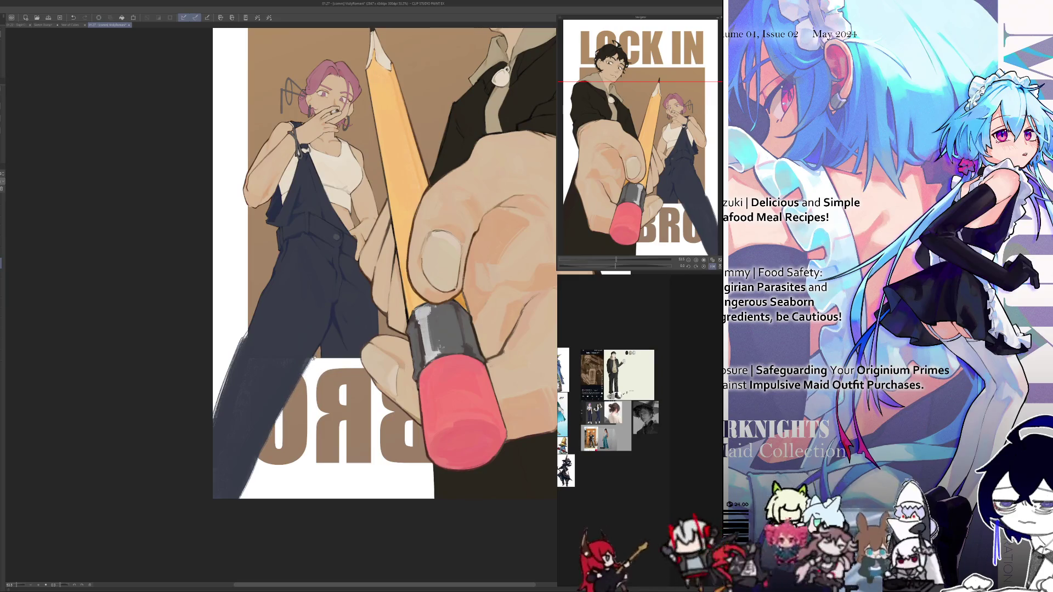
key(h)
scroll(263, 493, down, 1)
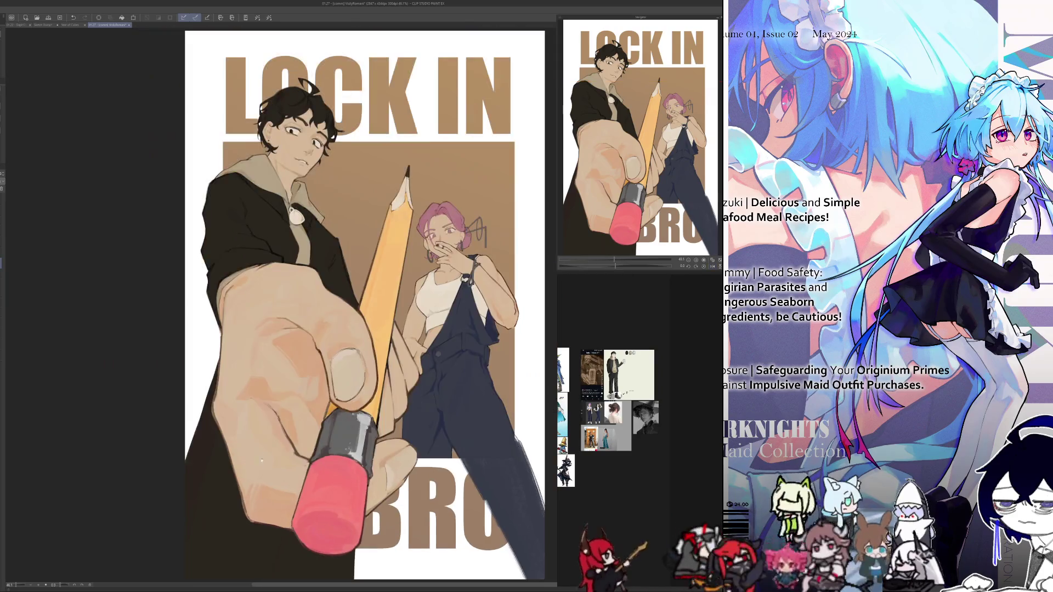
scroll(270, 522, down, 1)
scroll(269, 522, down, 3)
scroll(257, 510, right, 3)
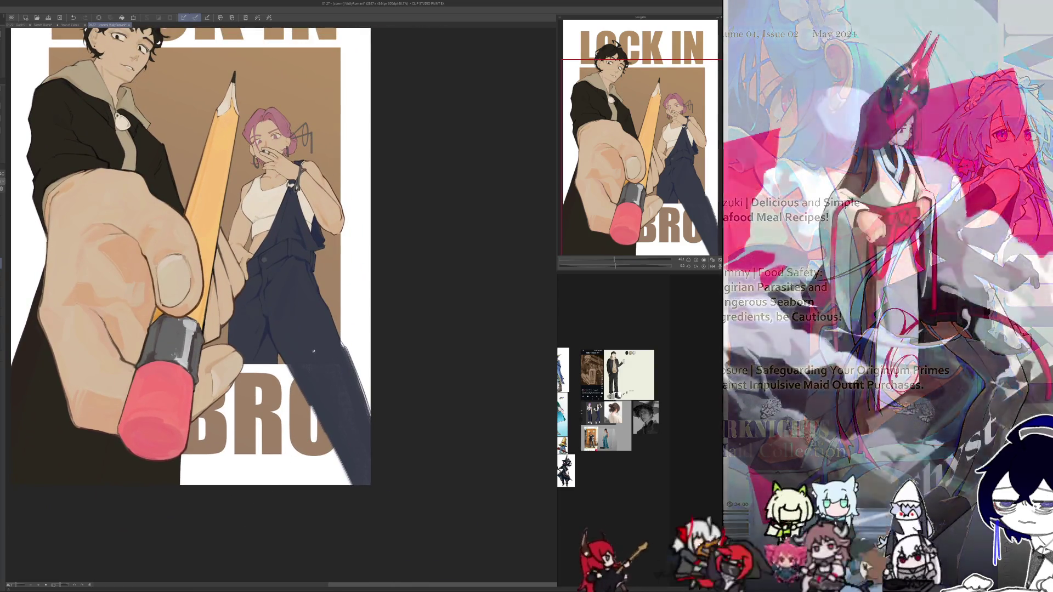
- Paint both navy overall legs down over the BRO letters toward the bottom edge
drag(315, 381, 337, 471)
drag(306, 364, 345, 482)
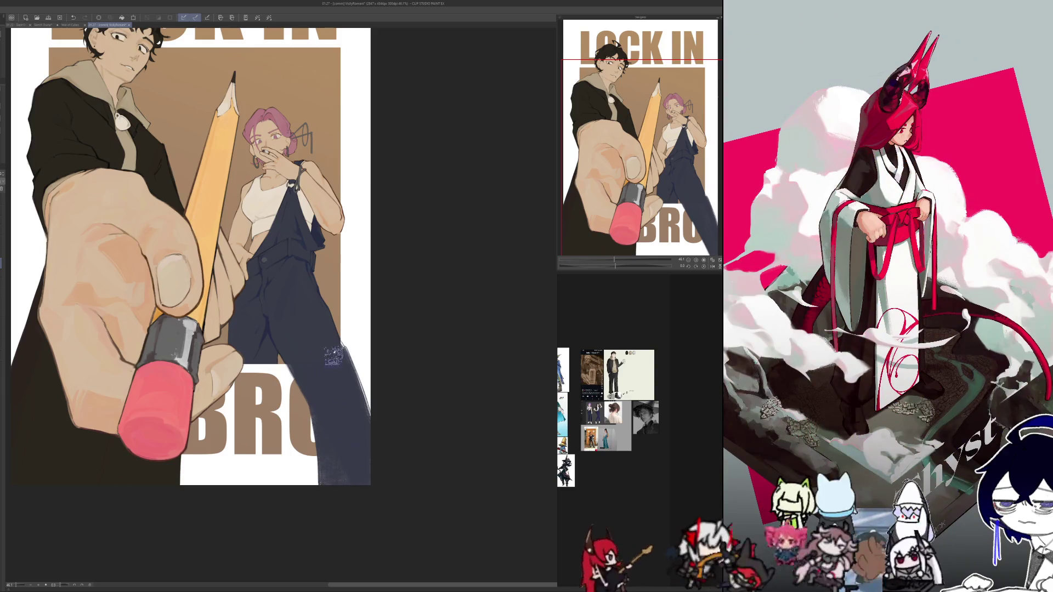
drag(346, 351, 384, 466)
mouse_move(264, 348)
mouse_down()
mouse_move(252, 381)
mouse_move(263, 477)
mouse_up()
mouse_move(252, 368)
mouse_down()
mouse_move(261, 485)
mouse_move(257, 461)
mouse_move(263, 482)
mouse_move(286, 487)
mouse_up()
key(h)
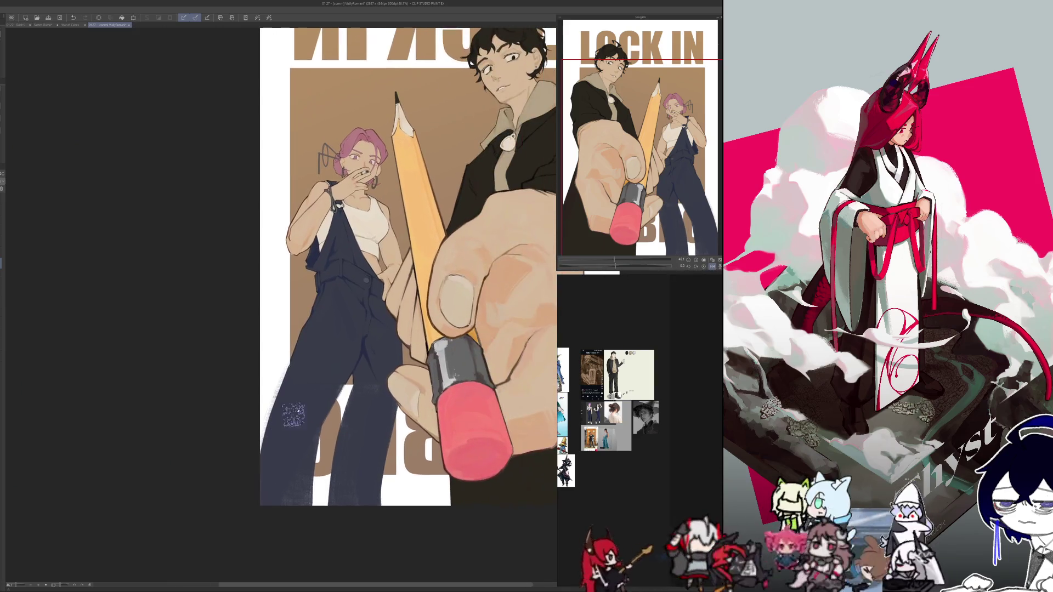
- Cover the brown letter between the legs with navy and tidy the white strip beside them
drag(388, 405, 378, 507)
drag(392, 387, 395, 504)
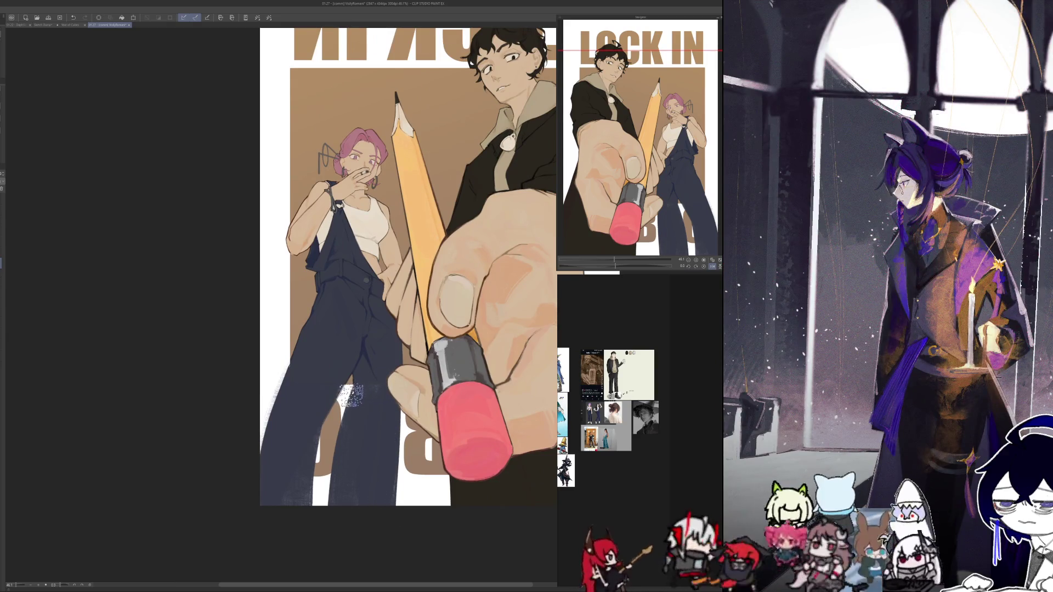
drag(348, 392, 333, 482)
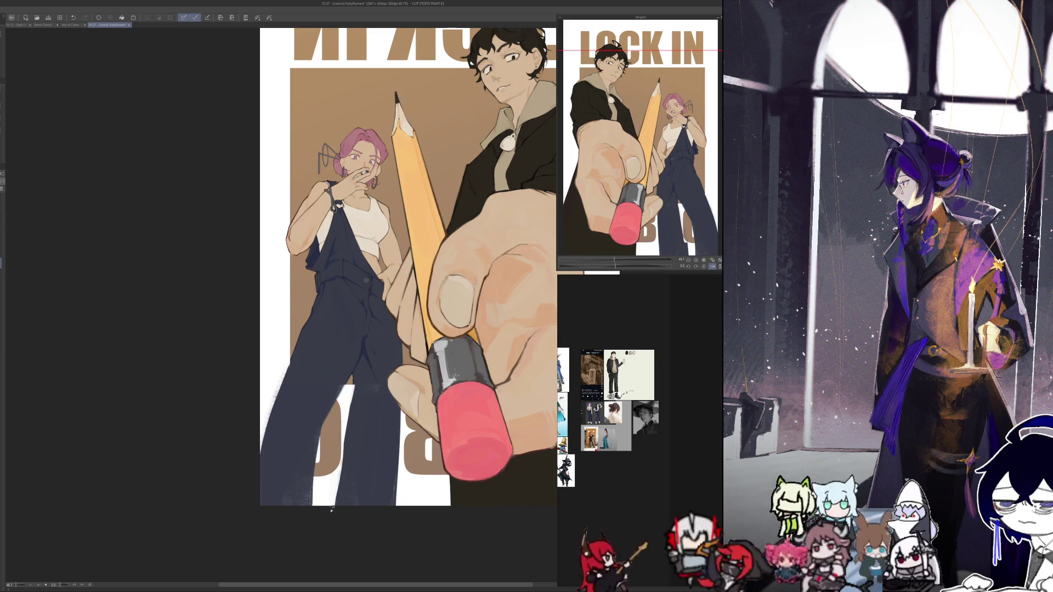
drag(351, 386, 336, 504)
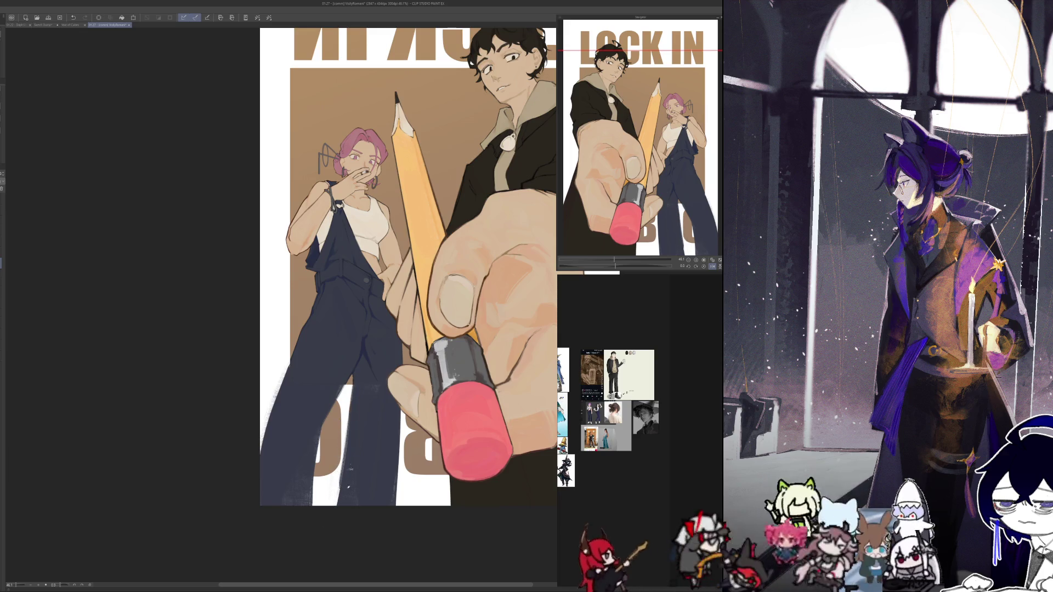
mouse_move(390, 381)
mouse_down()
mouse_move(400, 501)
mouse_move(395, 380)
mouse_up()
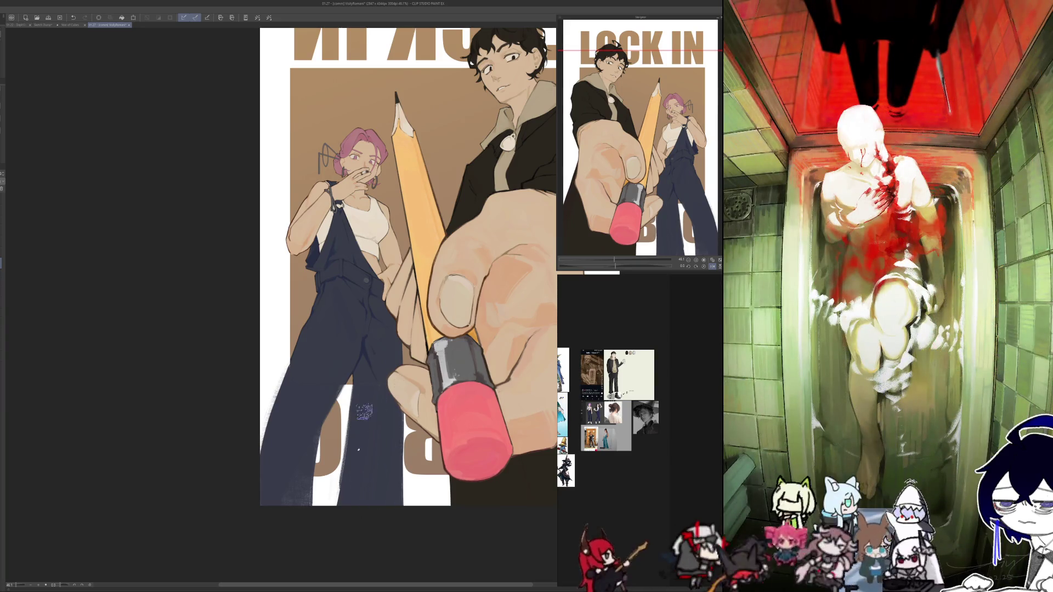
key(h)
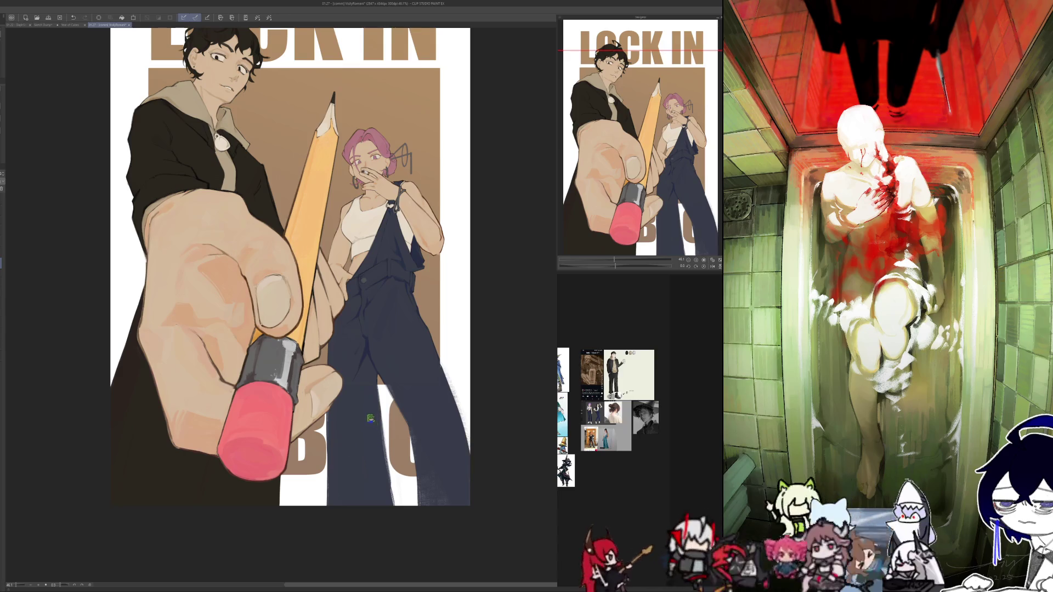
drag(387, 417, 392, 502)
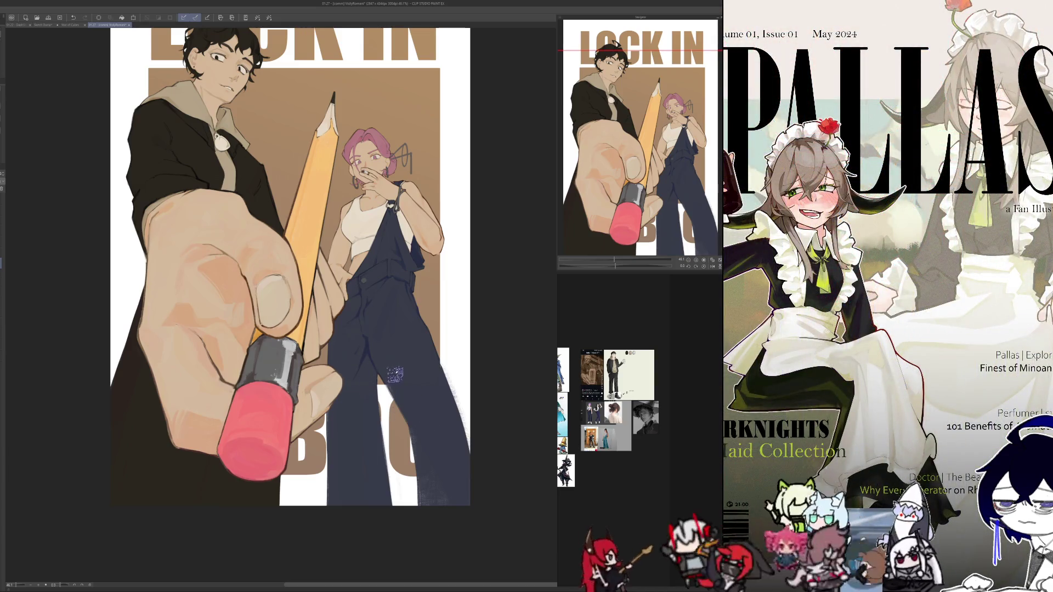
key(h)
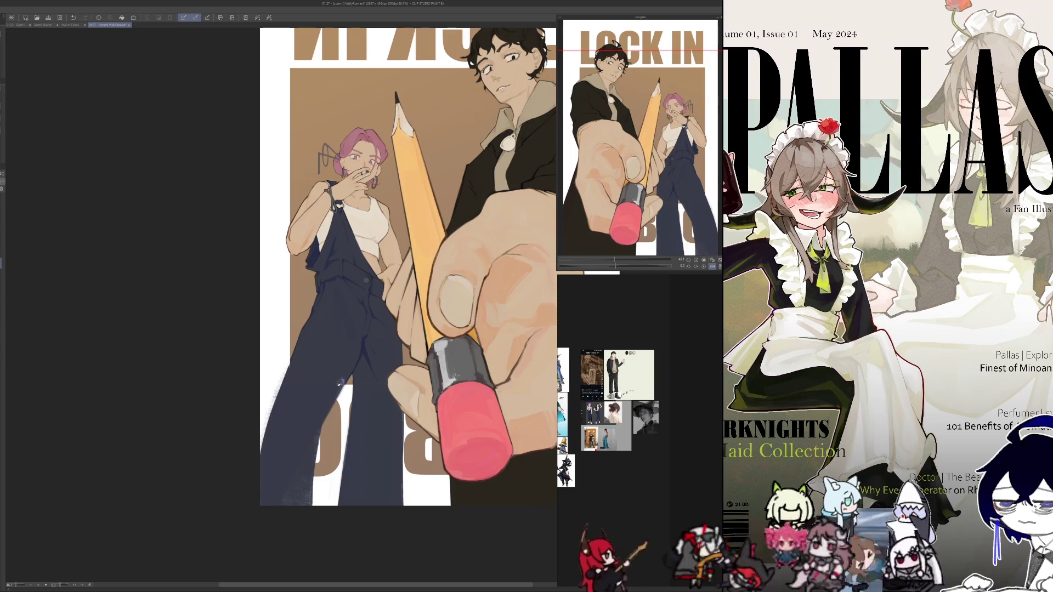
- Darken the left pant leg's edge, checking the legs in a mirrored view
drag(312, 502, 314, 439)
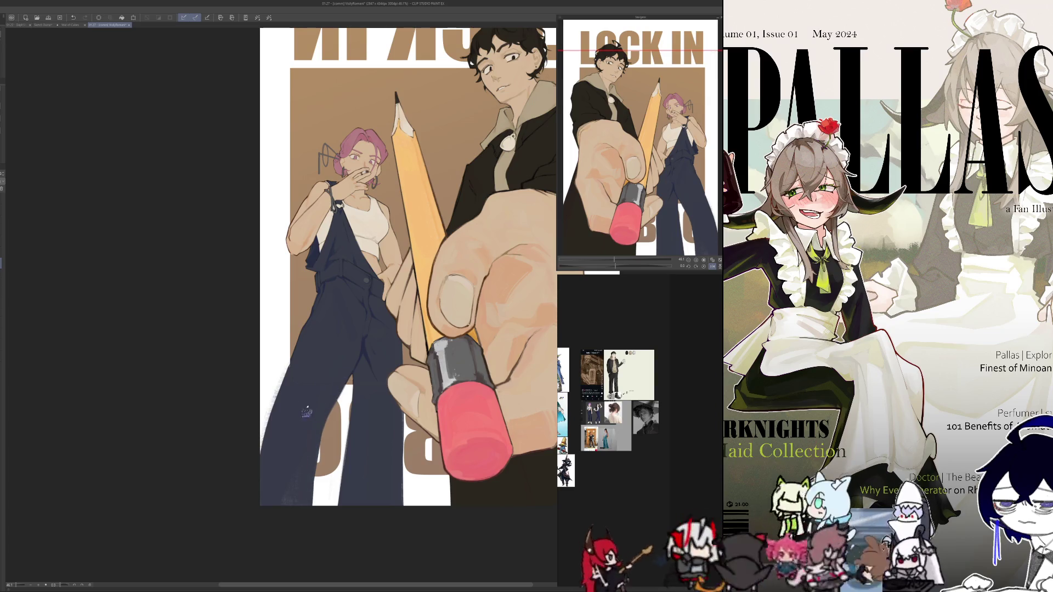
mouse_move(322, 482)
mouse_down()
mouse_move(330, 412)
mouse_move(313, 504)
mouse_up()
drag(346, 384, 324, 466)
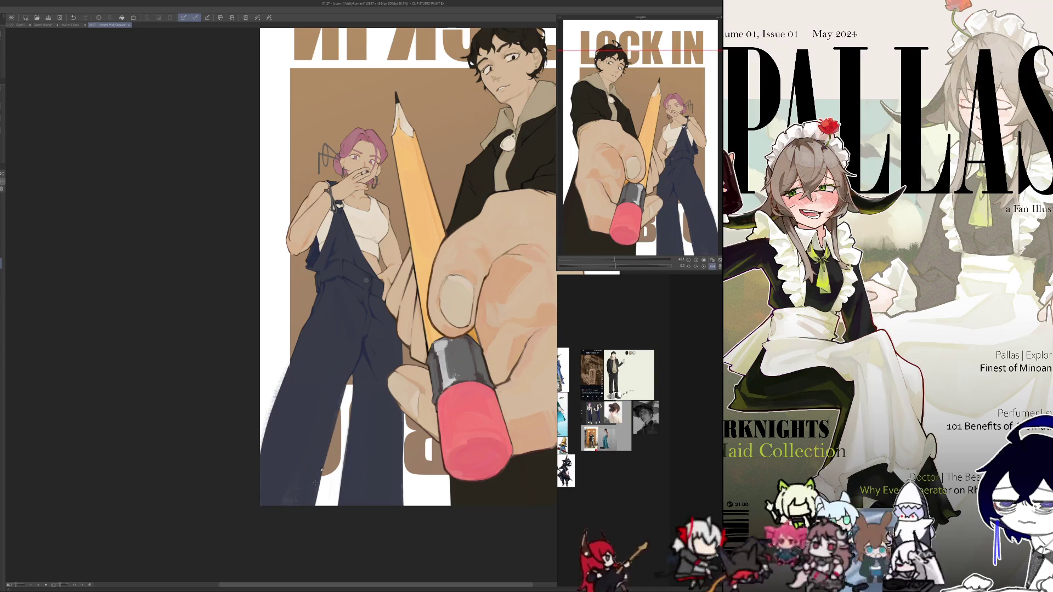
drag(339, 412, 329, 455)
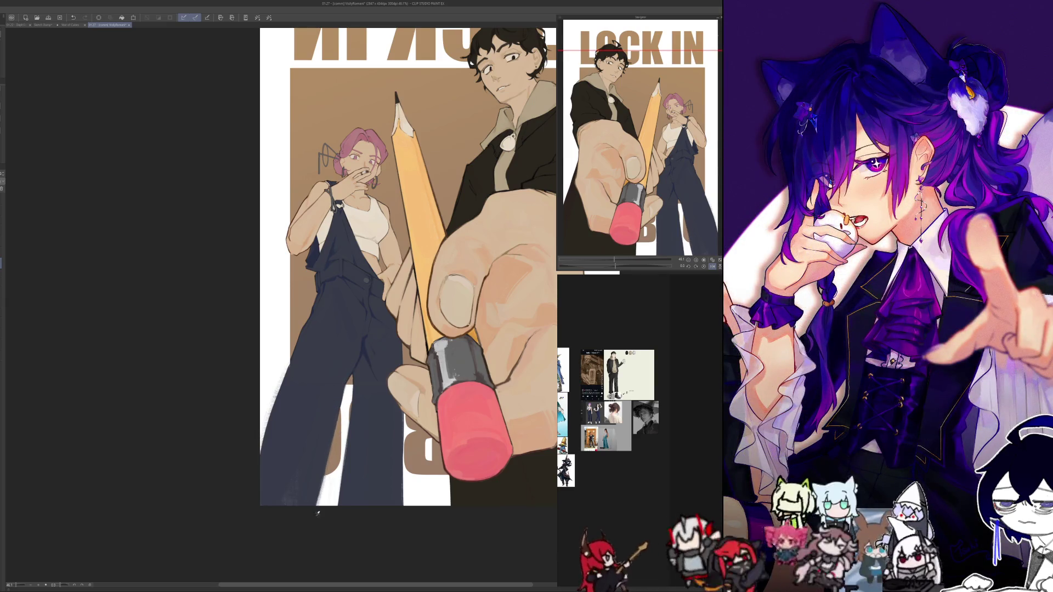
key(h)
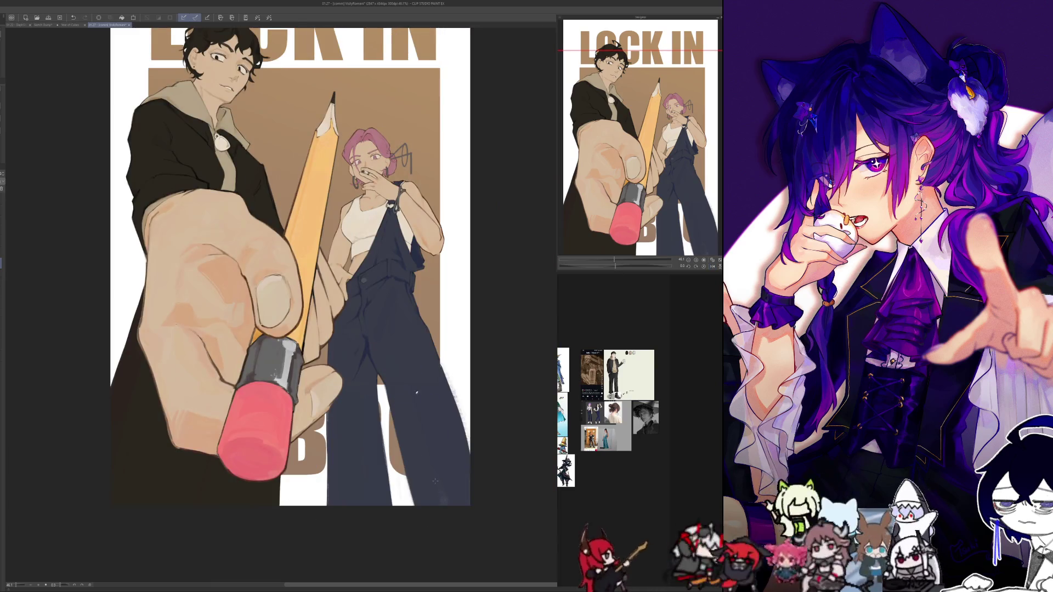
key(h)
key(h)
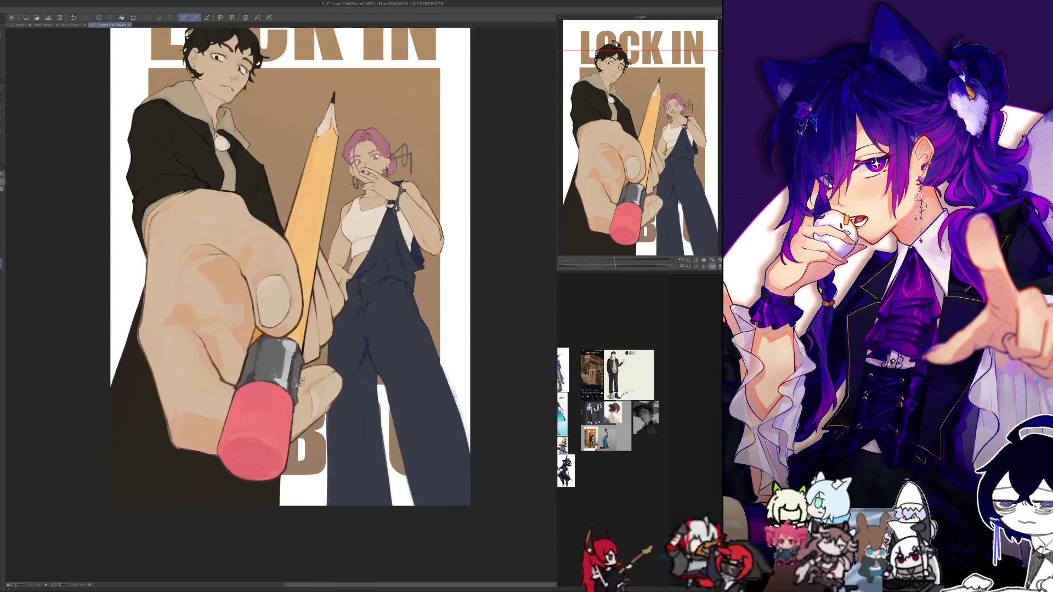
key(^)
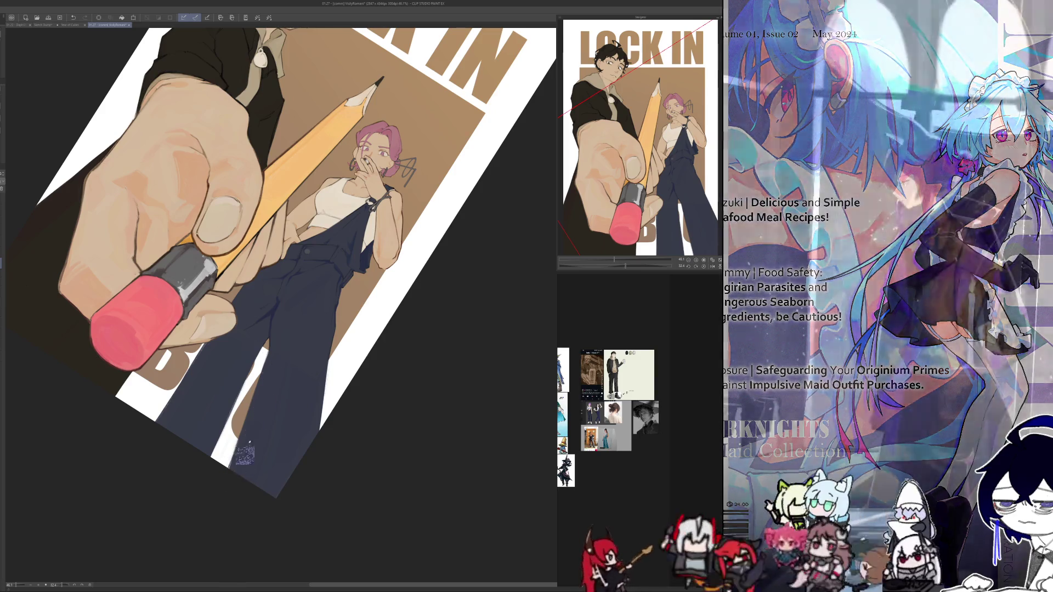
- Reset the canvas rotation and zoom out the reference board to show more images
key(ctrl+0)
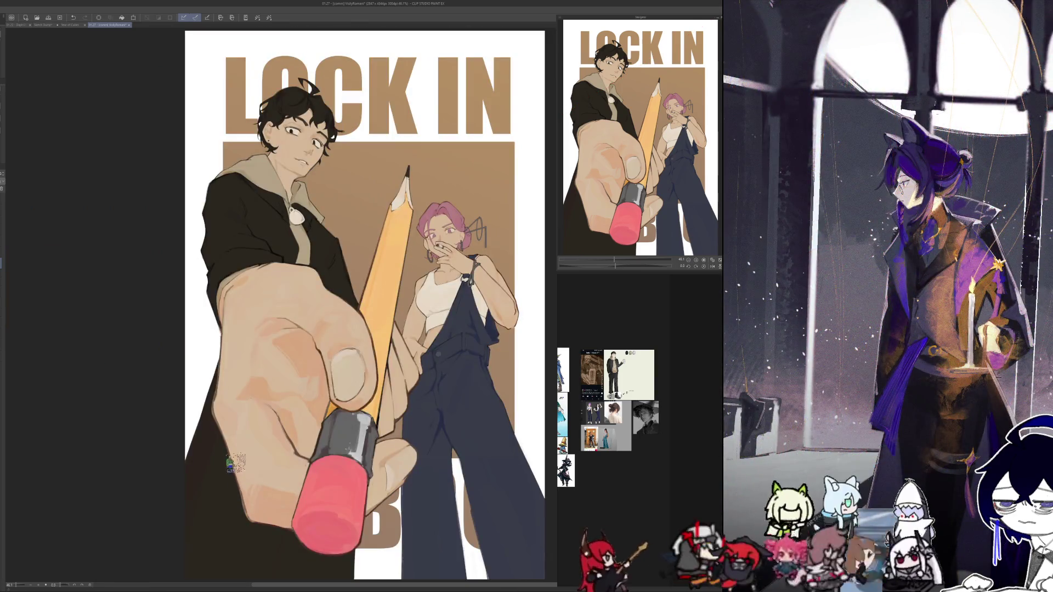
scroll(231, 464, down, 5)
scroll(229, 463, up, 2)
scroll(229, 463, up, 2)
key(h)
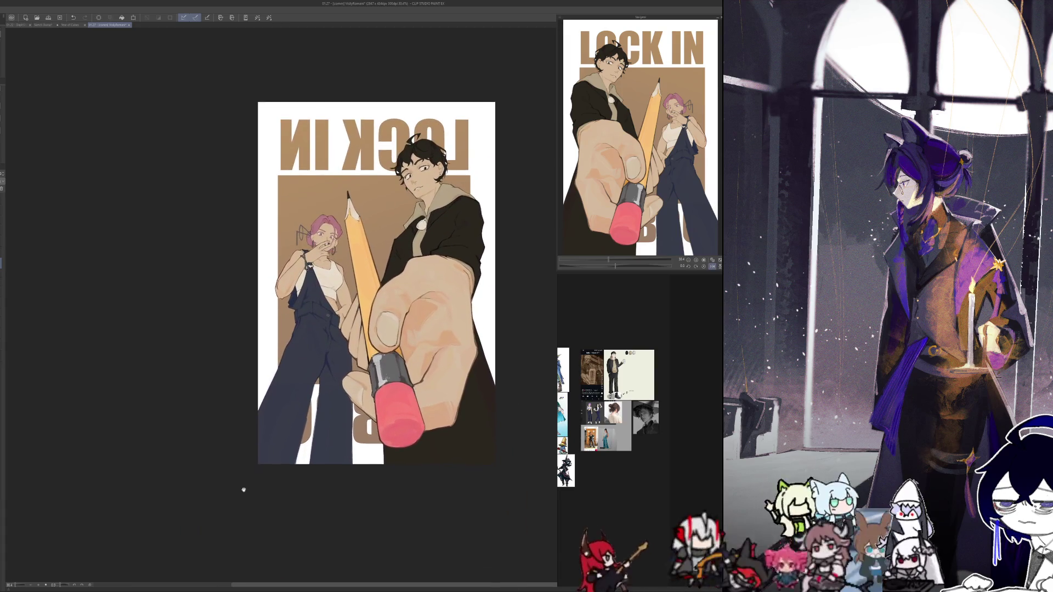
drag(267, 528, 257, 530)
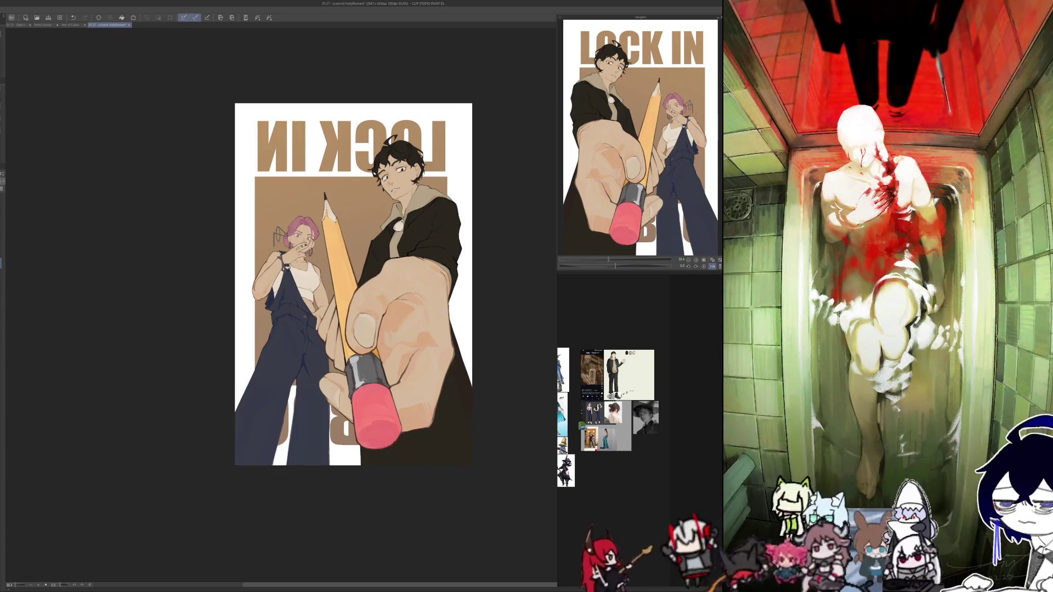
scroll(626, 417, up, 4)
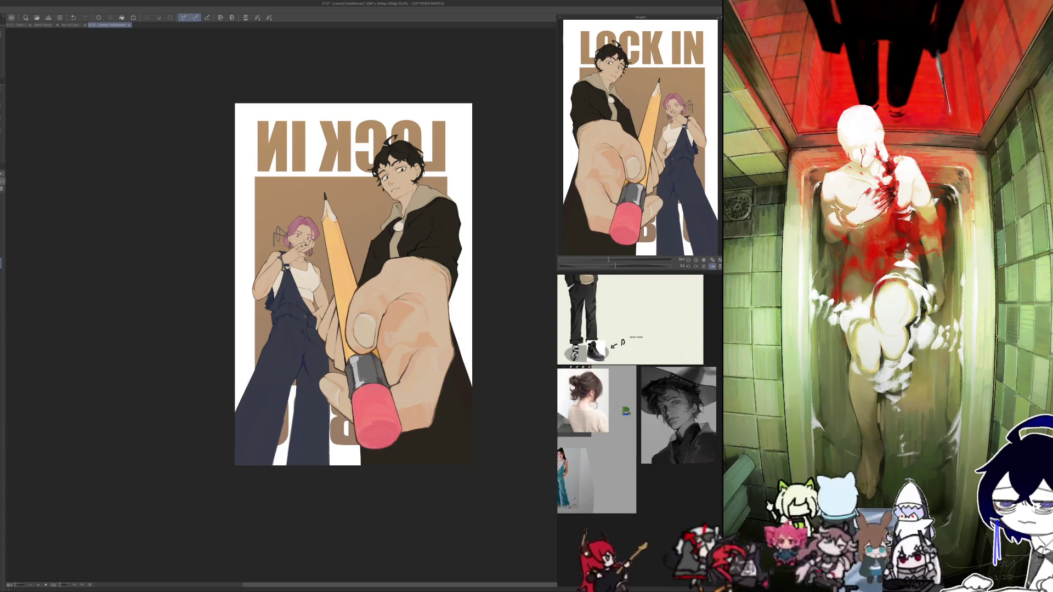
scroll(616, 409, down, 2)
scroll(617, 408, down, 2)
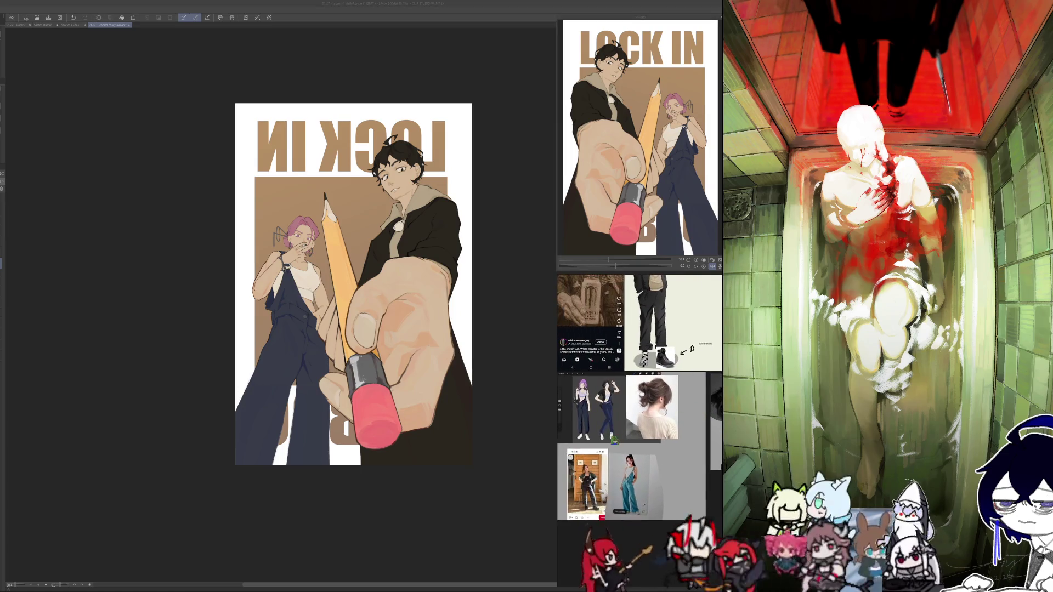
drag(613, 440, 664, 412)
scroll(619, 461, down, 2)
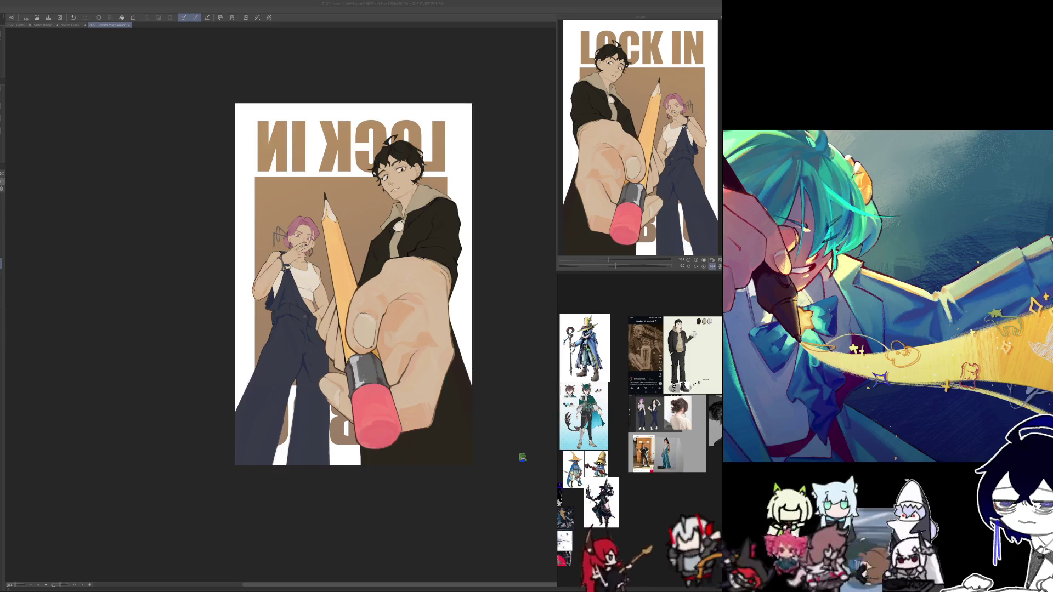
- Toggle the brown panel behind the figures off and on to compare, leaving it visible
key(ctrl+z)
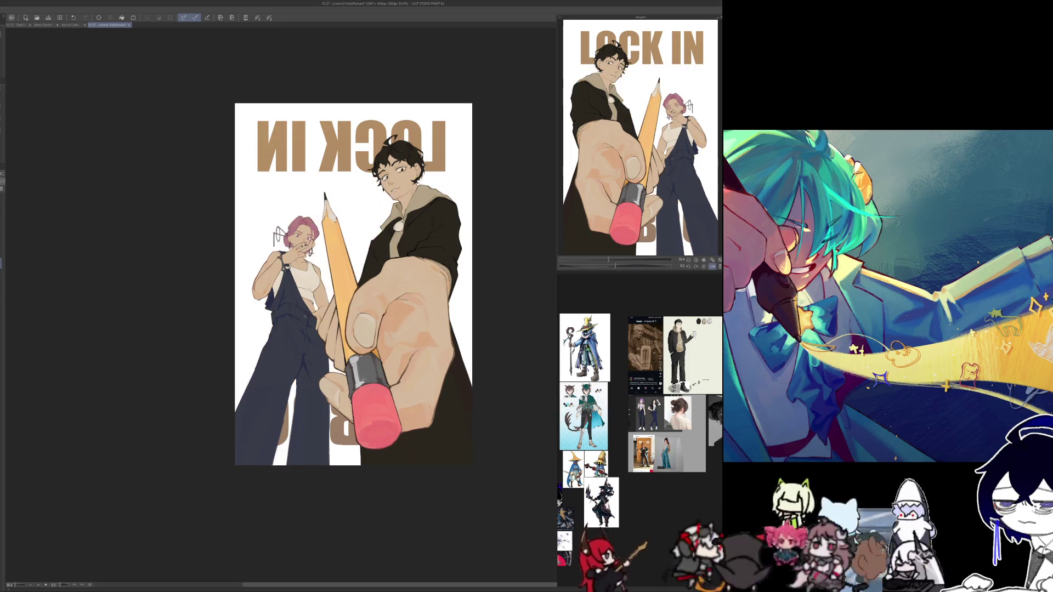
key(ctrl+y)
key(ctrl+z)
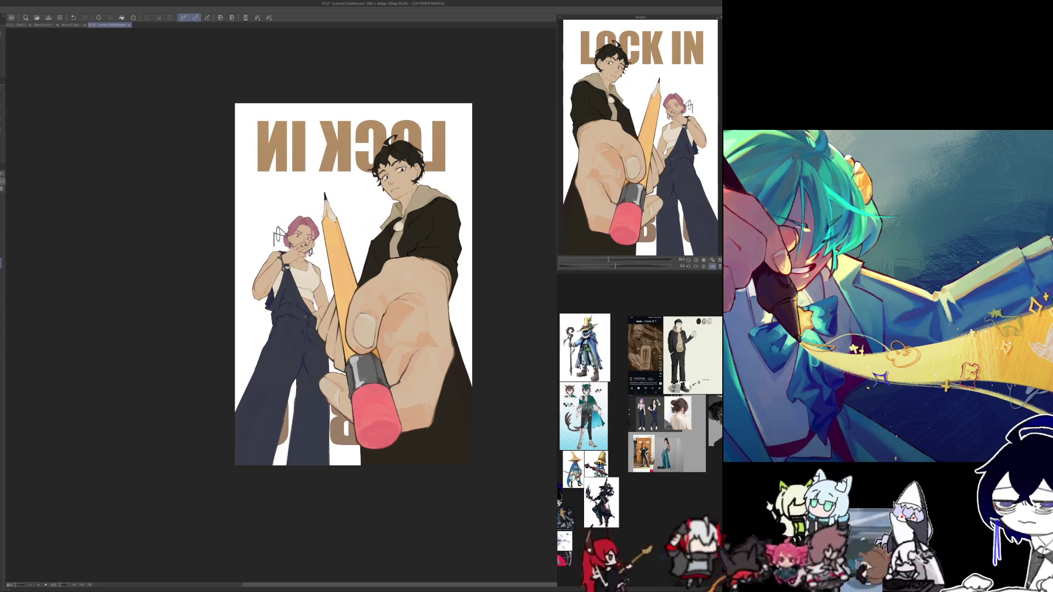
key(ctrl+y)
key(h)
drag(230, 513, 85, 435)
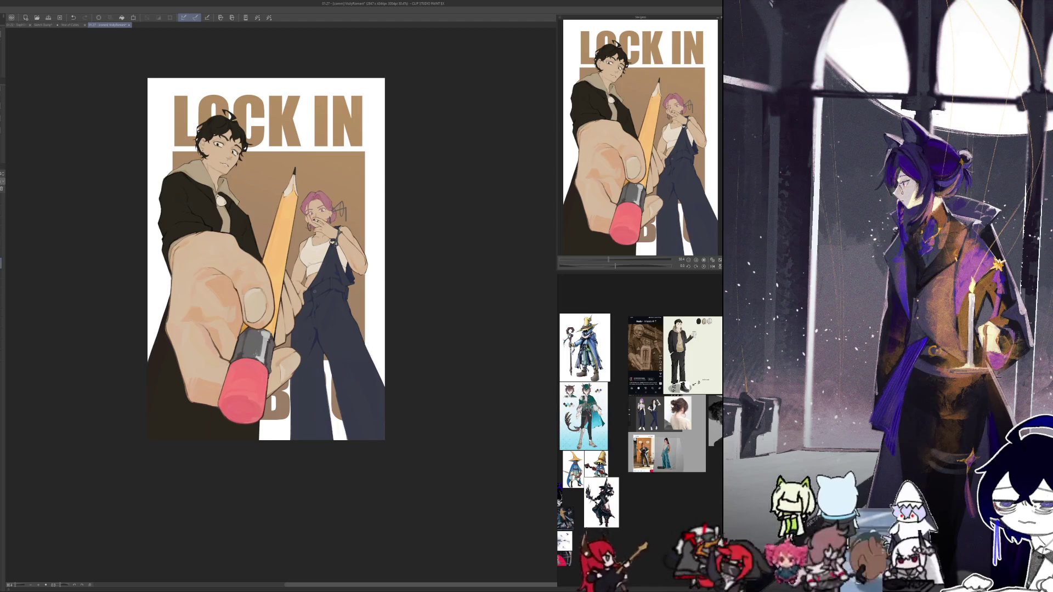
scroll(208, 568, up, 1)
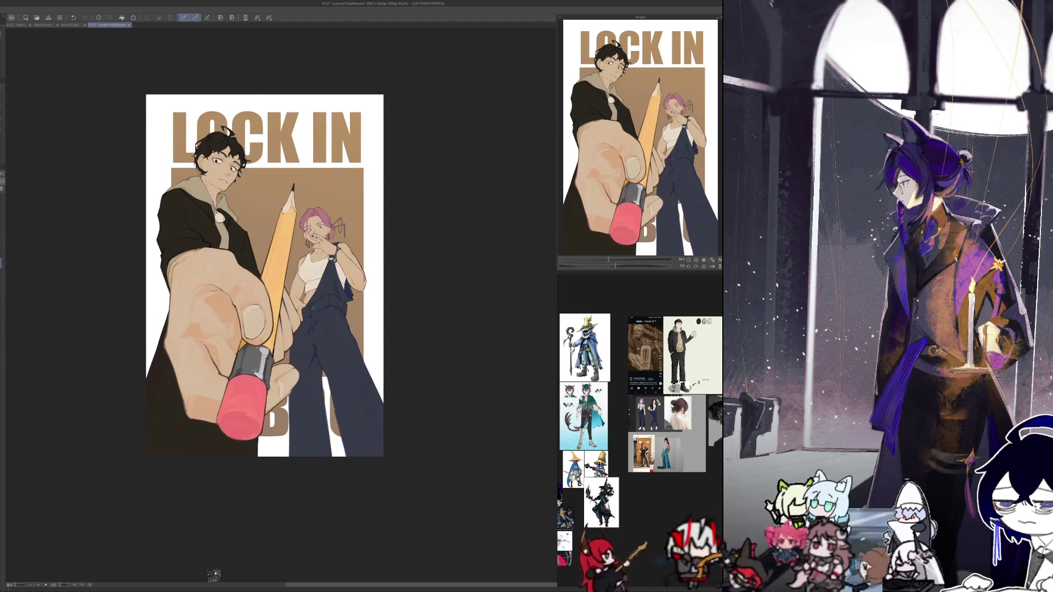
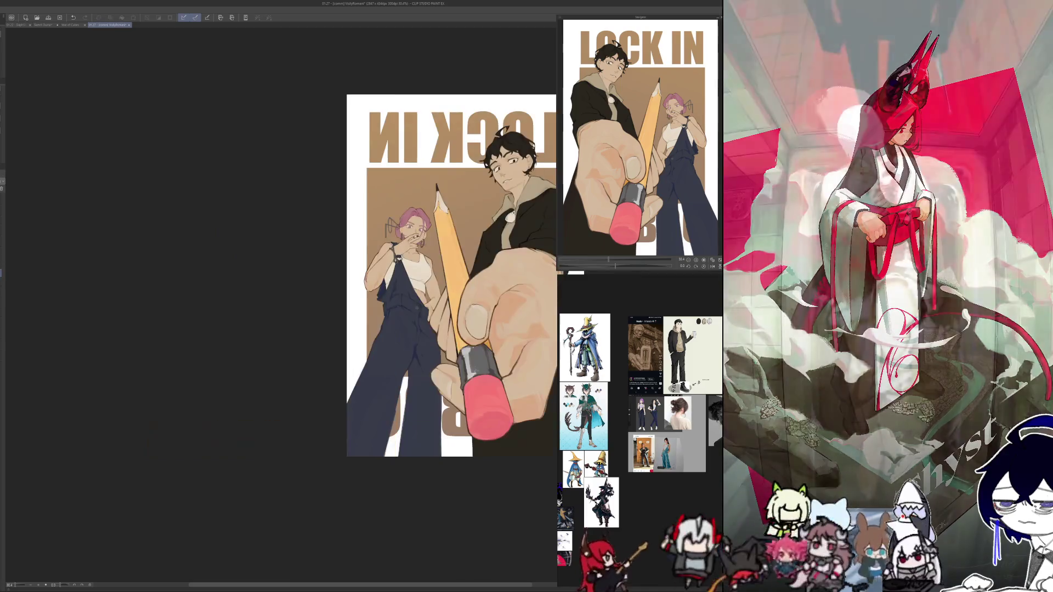
- Mirror the canvas view horizontally to check the poster's composition
key(h)
key(h)
scroll(352, 378, up, 1)
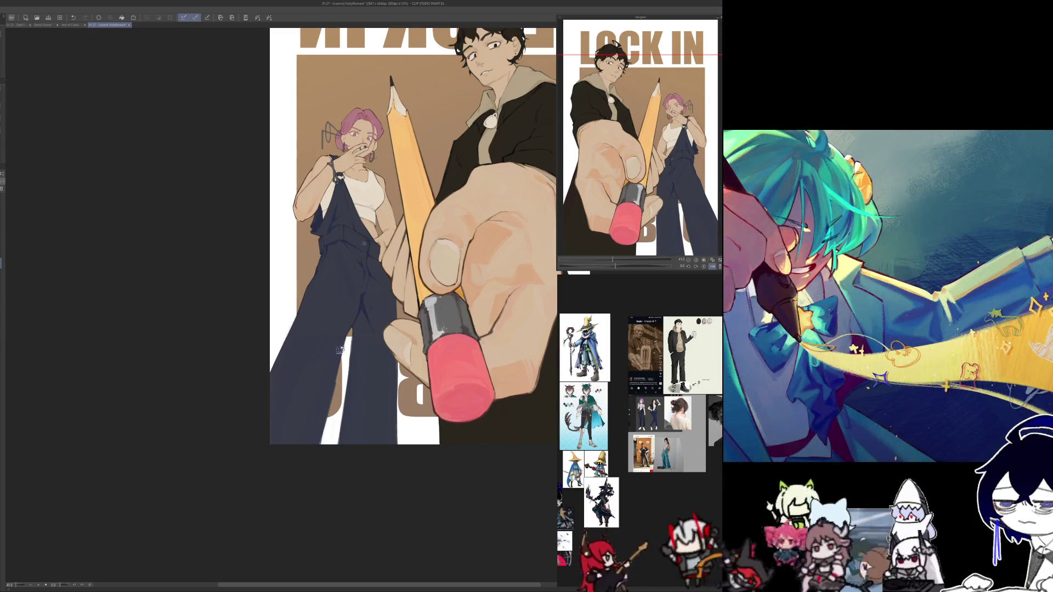
key(h)
key(h)
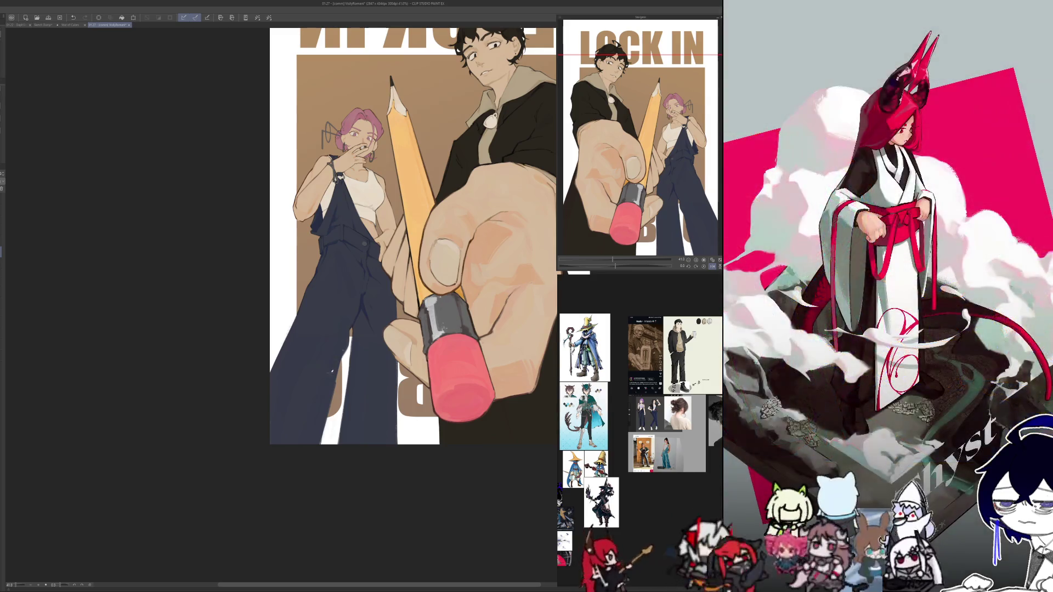
- Undo the last stroke, dab a touch-up on the woman's overalls, and unflip the view
click(73, 17)
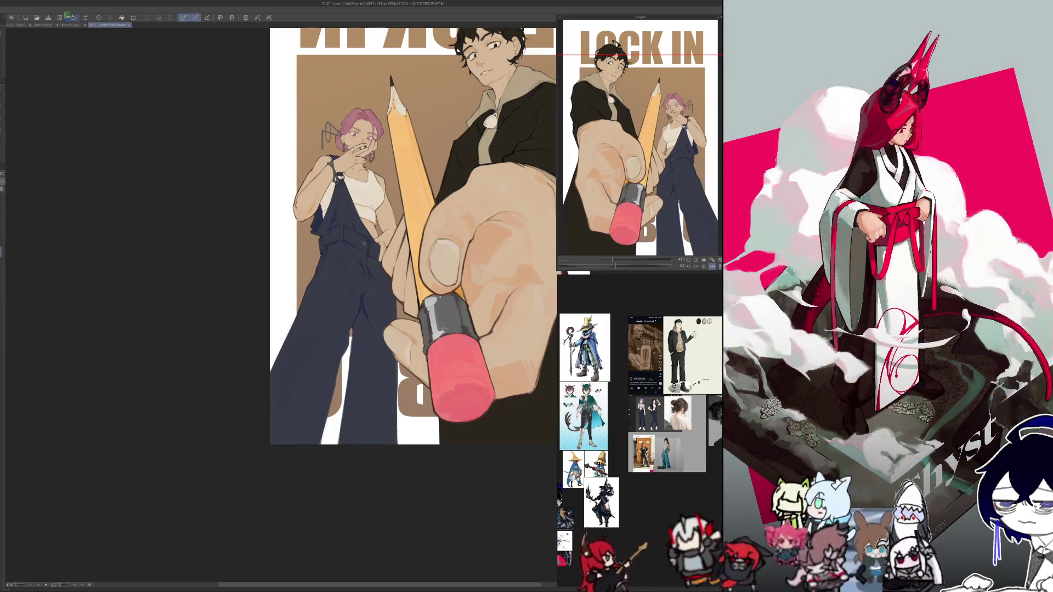
click(341, 333)
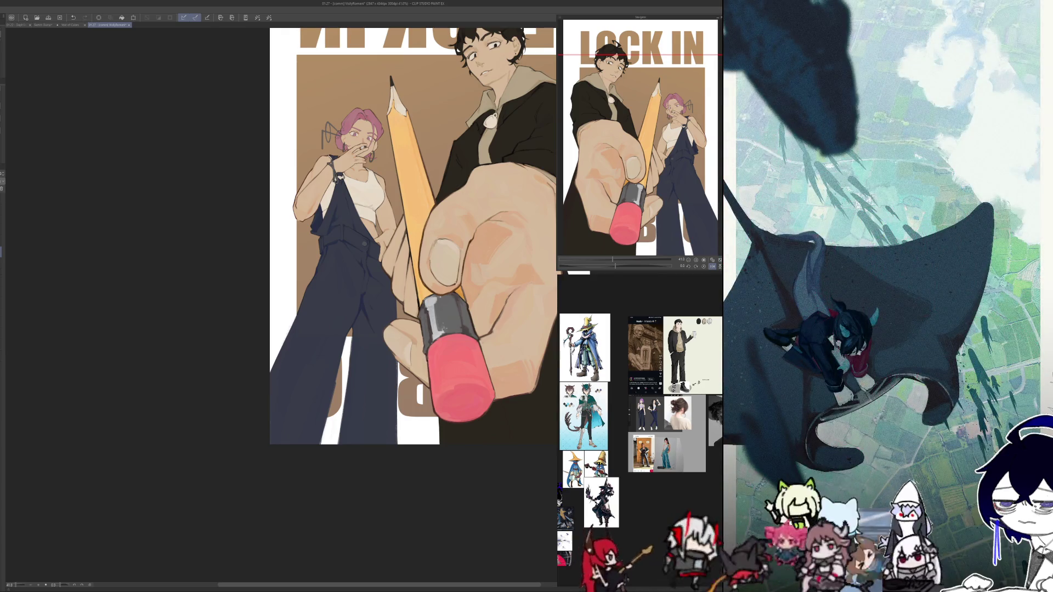
key(h)
scroll(329, 219, up, 5)
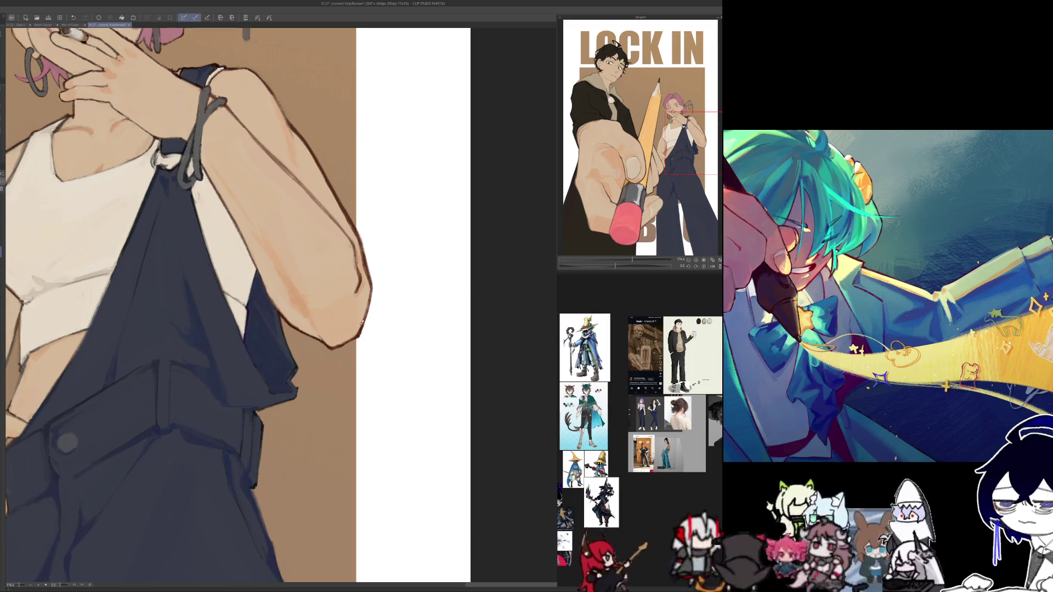
scroll(362, 324, down, 6)
scroll(223, 306, up, 2)
scroll(223, 305, up, 1)
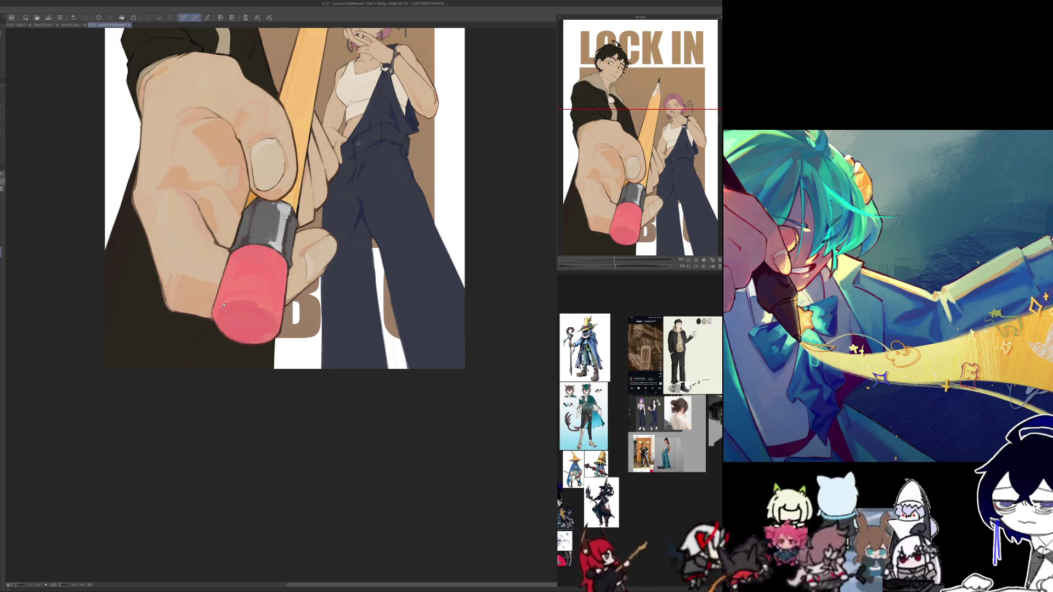